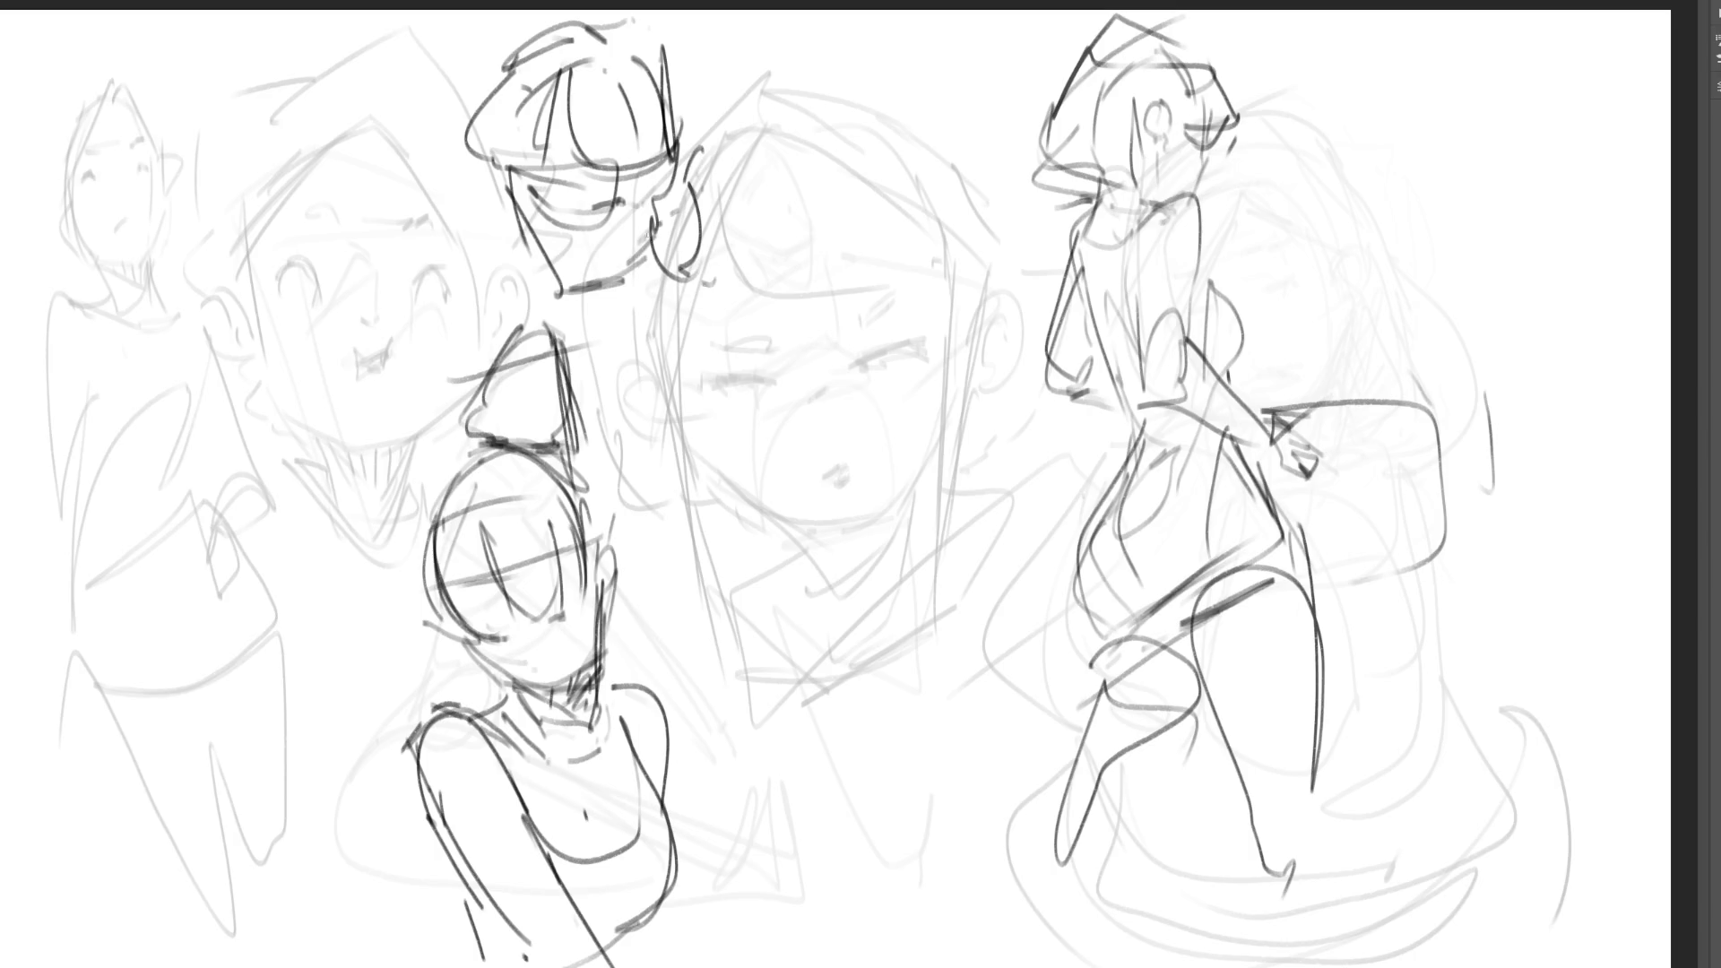
- Sketch the neck and shoulder lines below the top figure's chin, including a diagonal shoulder
mouse_move(519, 204)
mouse_down()
mouse_move(511, 231)
mouse_move(549, 273)
mouse_up()
mouse_move(618, 265)
mouse_down()
mouse_move(596, 287)
mouse_move(563, 251)
mouse_move(542, 318)
mouse_move(467, 309)
mouse_up()
drag(542, 255, 527, 267)
drag(611, 419, 687, 441)
drag(589, 325, 717, 428)
- Draw the raised arm and elbow outline around the shoulder
drag(621, 323, 649, 271)
drag(687, 317, 652, 380)
mouse_move(751, 285)
mouse_down()
mouse_move(689, 334)
mouse_move(832, 339)
mouse_up()
drag(686, 394, 737, 359)
mouse_move(792, 387)
mouse_down()
mouse_move(800, 272)
mouse_move(794, 399)
mouse_move(672, 463)
mouse_move(600, 572)
mouse_up()
- Add long body contour lines down the left side and a lower arm stroke
drag(657, 518, 591, 563)
drag(475, 321, 381, 610)
mouse_move(395, 549)
mouse_down()
mouse_move(301, 634)
mouse_move(407, 829)
mouse_up()
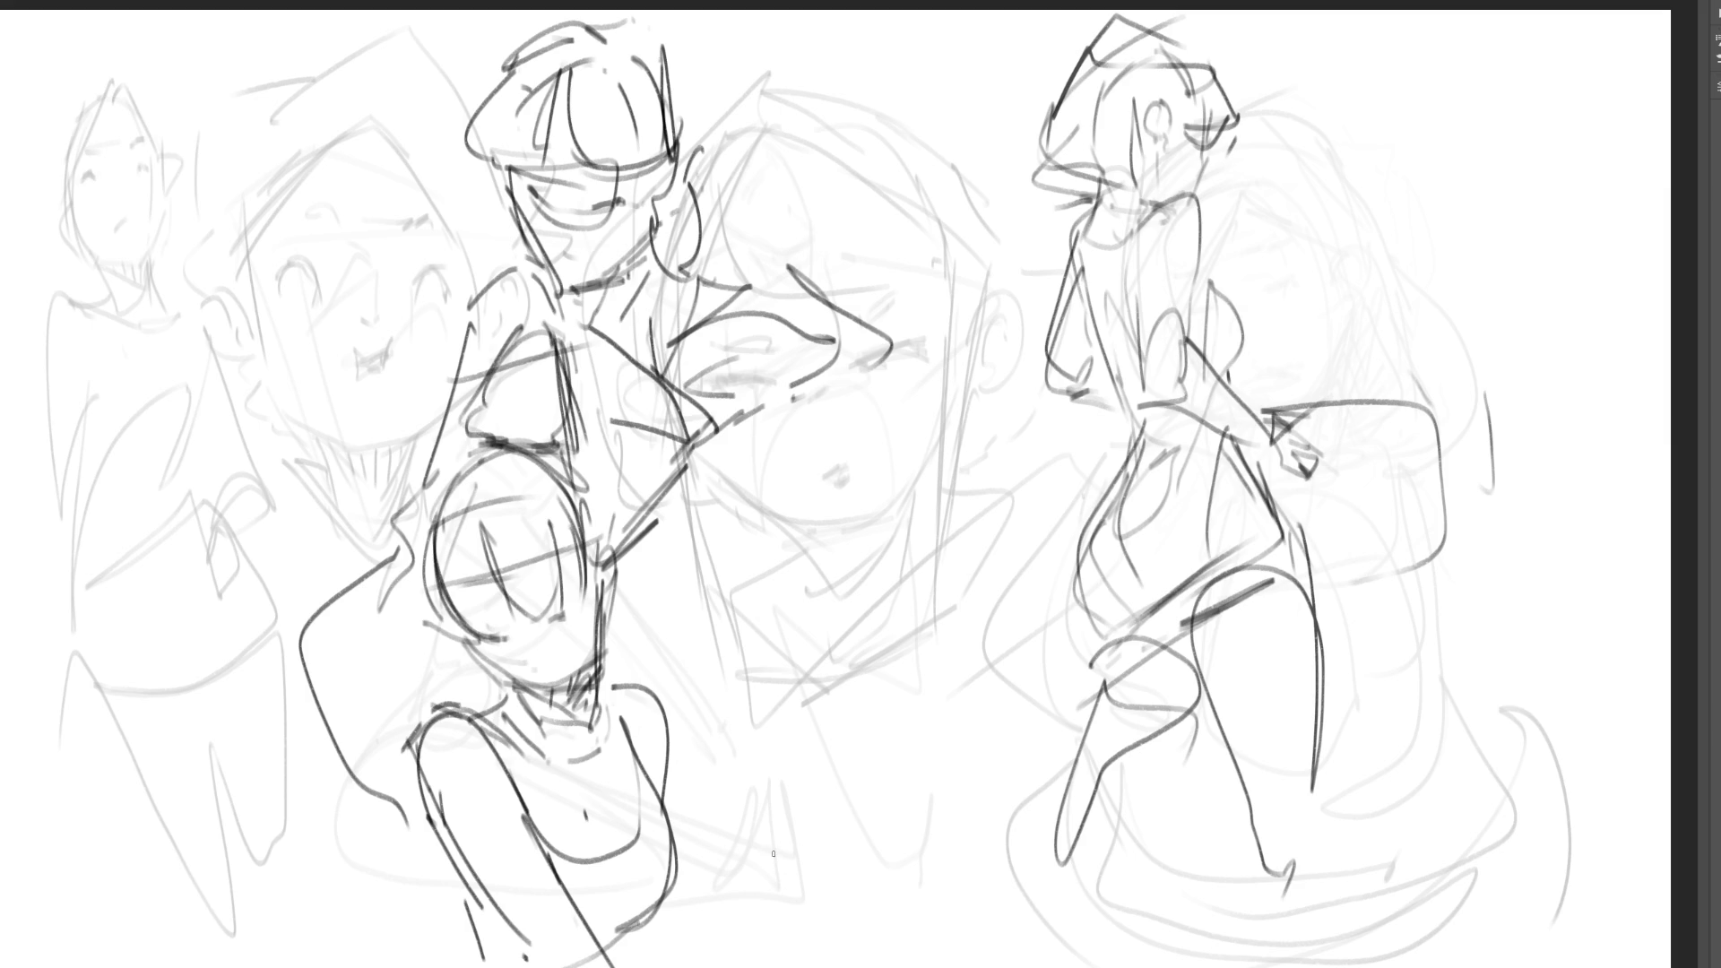
- Flip the page horizontally, fade the old sketches with a soft eraser, and begin a new head
key(h)
key(e)
mouse_move(796, 610)
mouse_down()
mouse_move(538, 403)
mouse_move(656, 737)
mouse_move(1075, 224)
mouse_move(1165, 807)
mouse_up()
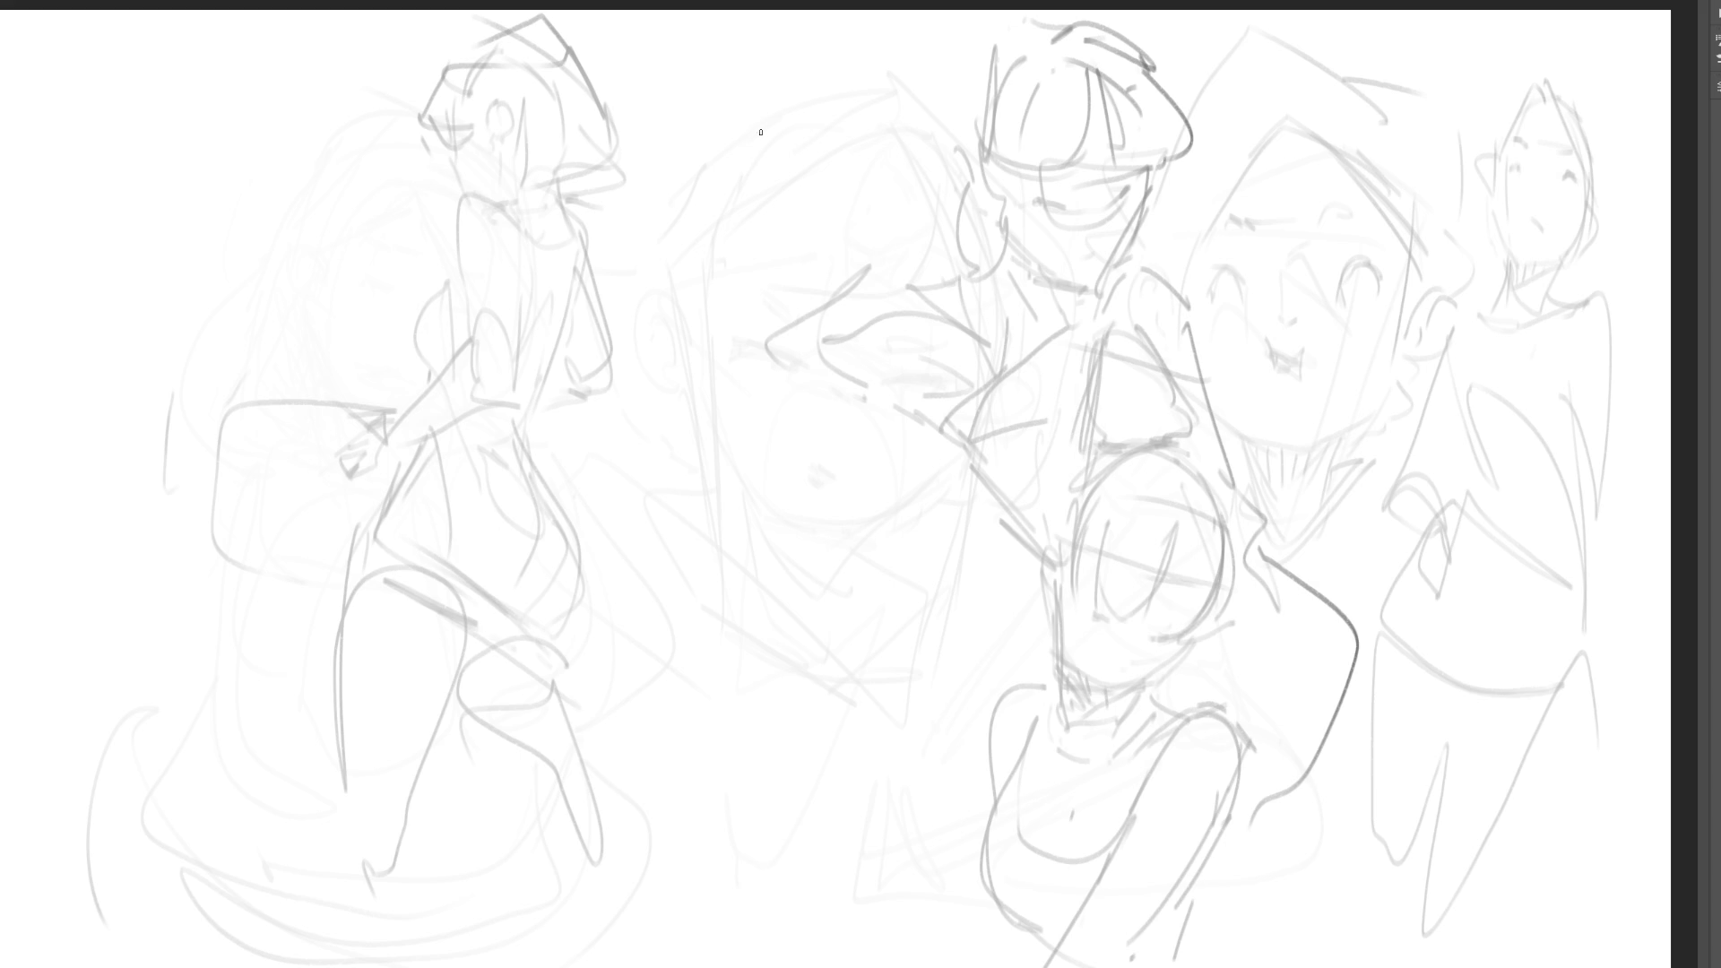
drag(753, 106, 732, 174)
- Sketch the new head's bob hair with a curved right lock and curled ends
mouse_move(758, 99)
mouse_down()
mouse_move(722, 193)
mouse_move(746, 215)
mouse_move(771, 160)
mouse_move(811, 143)
mouse_up()
mouse_move(746, 100)
mouse_down()
mouse_move(762, 89)
mouse_move(791, 148)
mouse_move(829, 135)
mouse_up()
drag(773, 76, 829, 70)
mouse_move(842, 85)
mouse_down()
mouse_move(836, 141)
mouse_move(866, 135)
mouse_move(871, 166)
mouse_move(868, 98)
mouse_move(885, 132)
mouse_move(898, 270)
mouse_up()
drag(874, 235, 882, 260)
mouse_move(868, 168)
mouse_down()
mouse_move(888, 291)
mouse_move(856, 291)
mouse_move(847, 249)
mouse_move(830, 300)
mouse_up()
mouse_move(842, 286)
mouse_down()
mouse_move(892, 285)
mouse_move(819, 310)
mouse_up()
mouse_move(851, 244)
mouse_down()
mouse_move(841, 269)
mouse_move(831, 224)
mouse_up()
- Draw the new face's cheek, jaw, chin, eyes and brows
drag(755, 183, 779, 230)
drag(807, 244, 852, 229)
drag(776, 150, 780, 170)
mouse_move(787, 149)
mouse_down()
mouse_move(792, 171)
mouse_move(836, 167)
mouse_move(784, 170)
mouse_up()
drag(837, 149, 850, 154)
mouse_move(848, 143)
mouse_down()
mouse_move(862, 153)
mouse_move(844, 155)
mouse_up()
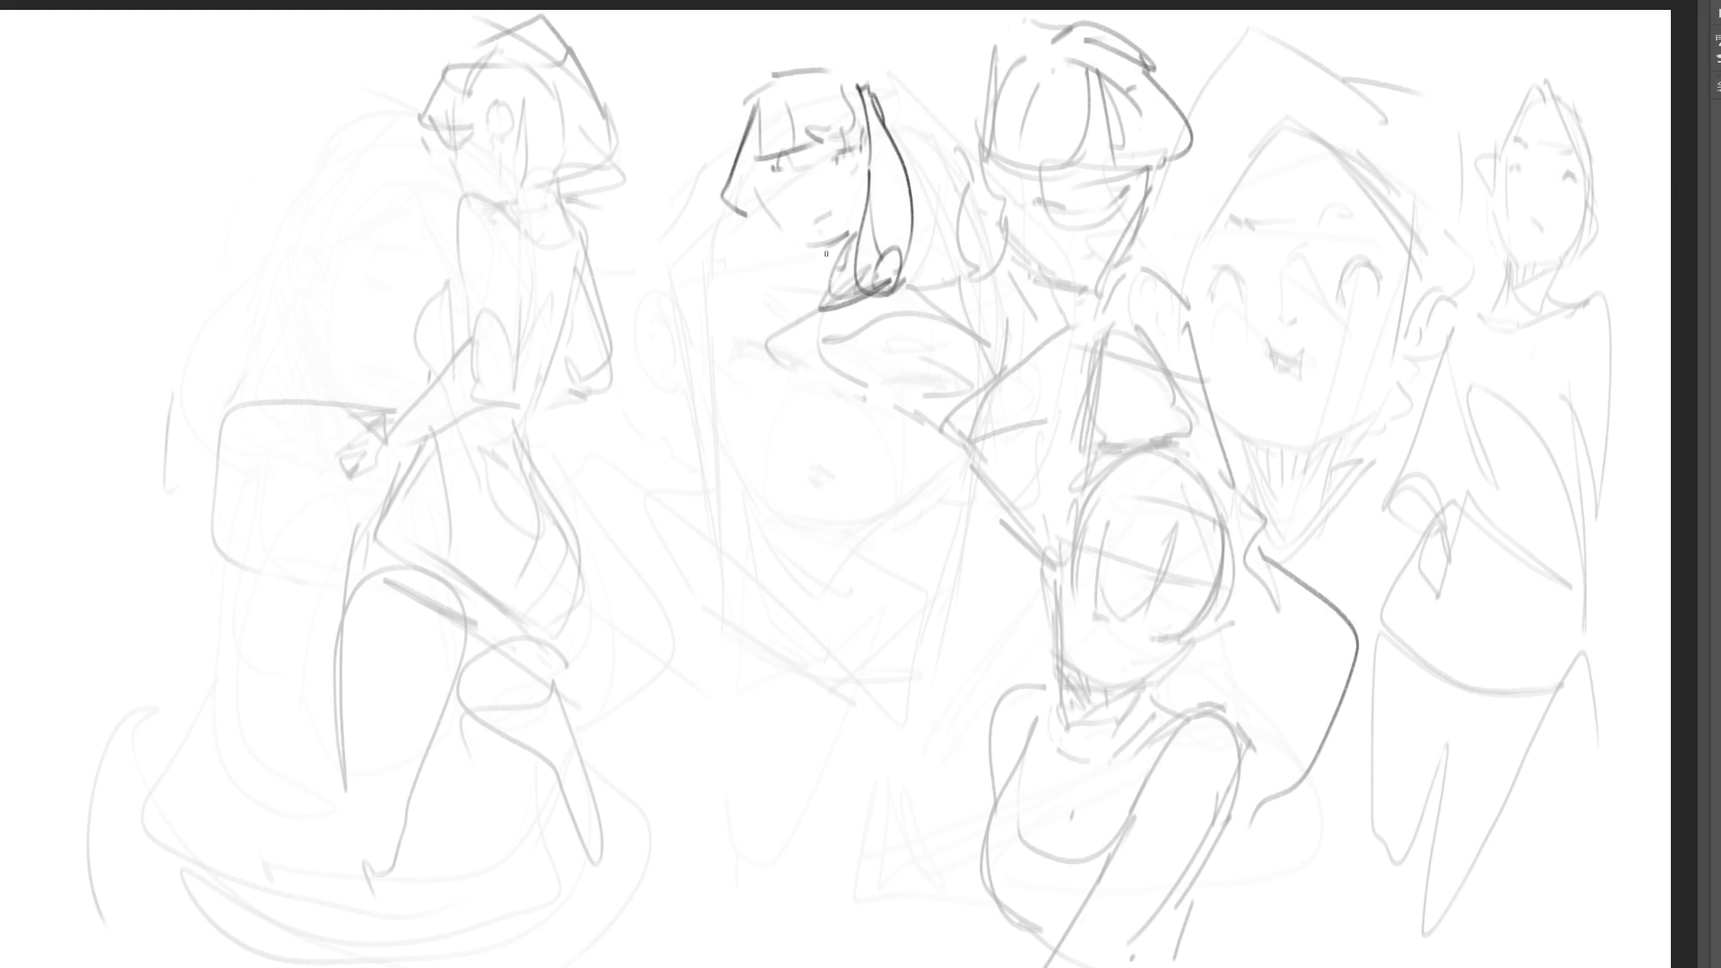
drag(790, 230, 813, 245)
- Outline the top and left side of the hair and add a side lock
drag(828, 68, 774, 69)
drag(753, 73, 715, 179)
mouse_move(742, 114)
mouse_down()
mouse_move(693, 244)
mouse_move(728, 253)
mouse_up()
mouse_move(750, 184)
mouse_down()
mouse_move(751, 265)
mouse_move(766, 251)
mouse_move(776, 272)
mouse_move(794, 240)
mouse_move(843, 247)
mouse_move(815, 301)
mouse_move(773, 289)
mouse_move(803, 298)
mouse_up()
- Sketch the neck, left shoulder curve and torso side lines below the head
drag(807, 292, 751, 306)
drag(739, 276, 804, 325)
mouse_move(708, 246)
mouse_down()
mouse_move(654, 309)
mouse_move(659, 376)
mouse_up()
drag(735, 304, 724, 377)
drag(708, 438, 704, 470)
drag(660, 342, 657, 446)
mouse_move(721, 375)
mouse_down()
mouse_move(699, 482)
mouse_move(668, 504)
mouse_up()
- Add the arm and hand, a long S-curve across the body, and a lower base curve
drag(687, 520, 751, 574)
drag(714, 483, 807, 589)
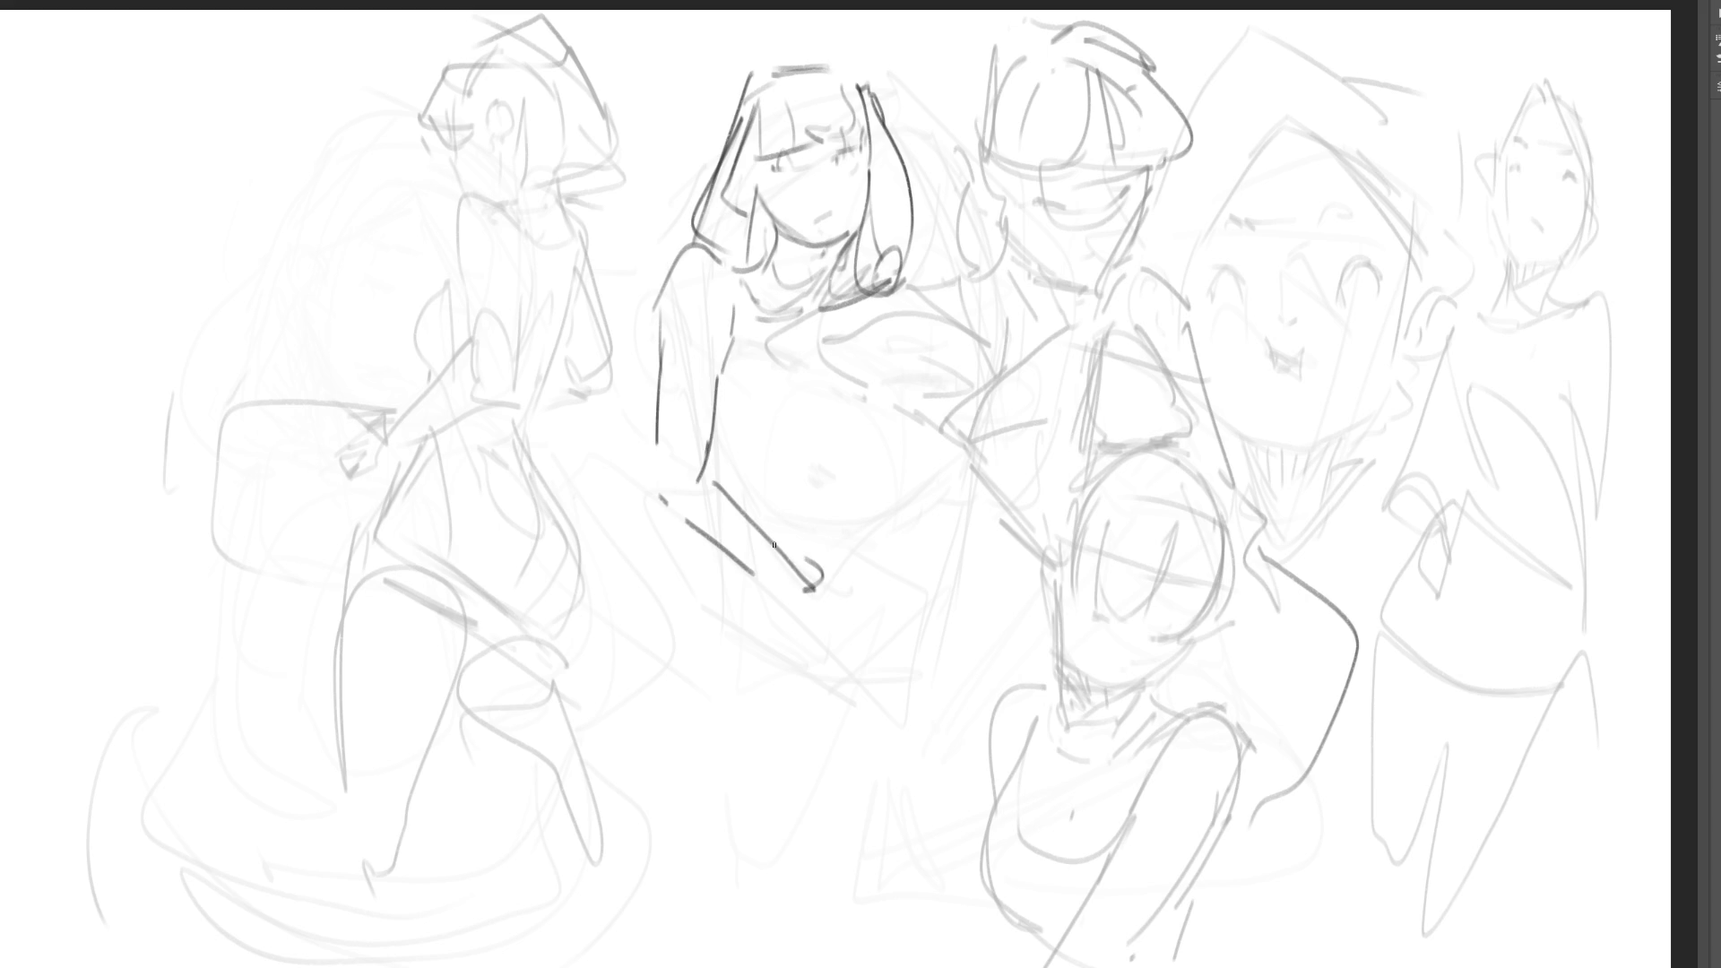
mouse_move(749, 472)
mouse_down()
mouse_move(851, 412)
mouse_move(708, 509)
mouse_move(599, 459)
mouse_move(520, 498)
mouse_move(753, 617)
mouse_move(495, 668)
mouse_up()
drag(599, 639, 810, 610)
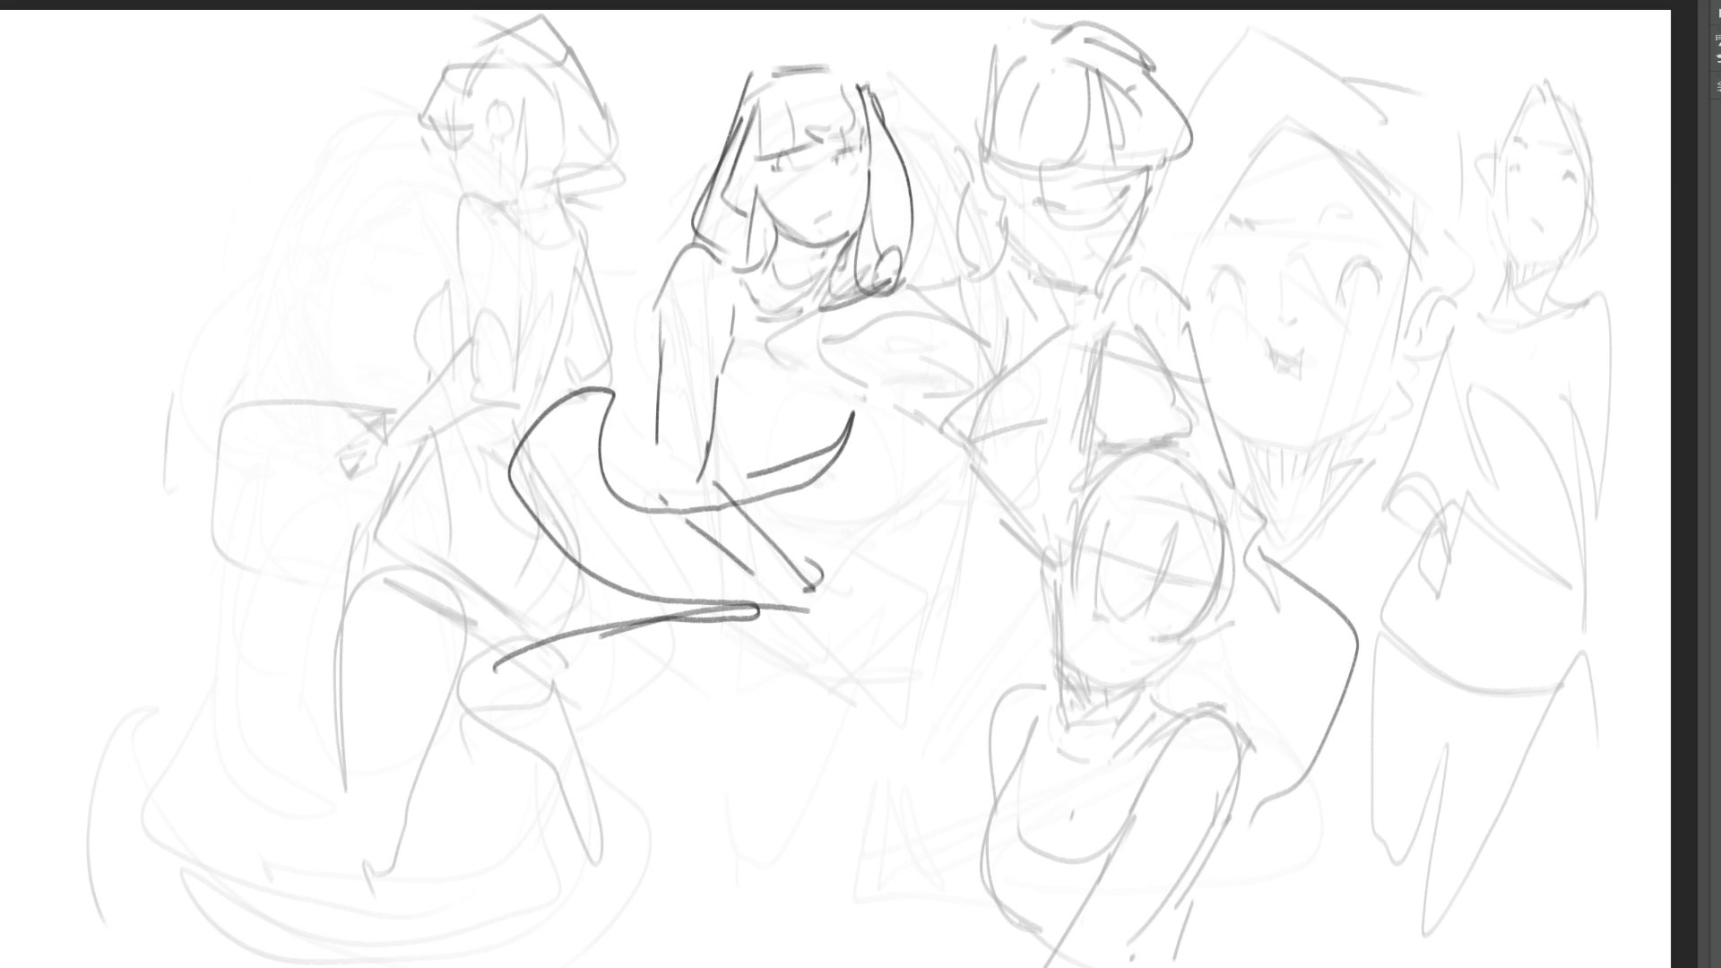
- Fade the bob-haired sketch with a large soft eraser, then draw a large head outline and brow
key(e)
mouse_move(717, 448)
mouse_down()
mouse_move(628, 251)
mouse_move(1451, 659)
mouse_move(1255, 897)
mouse_up()
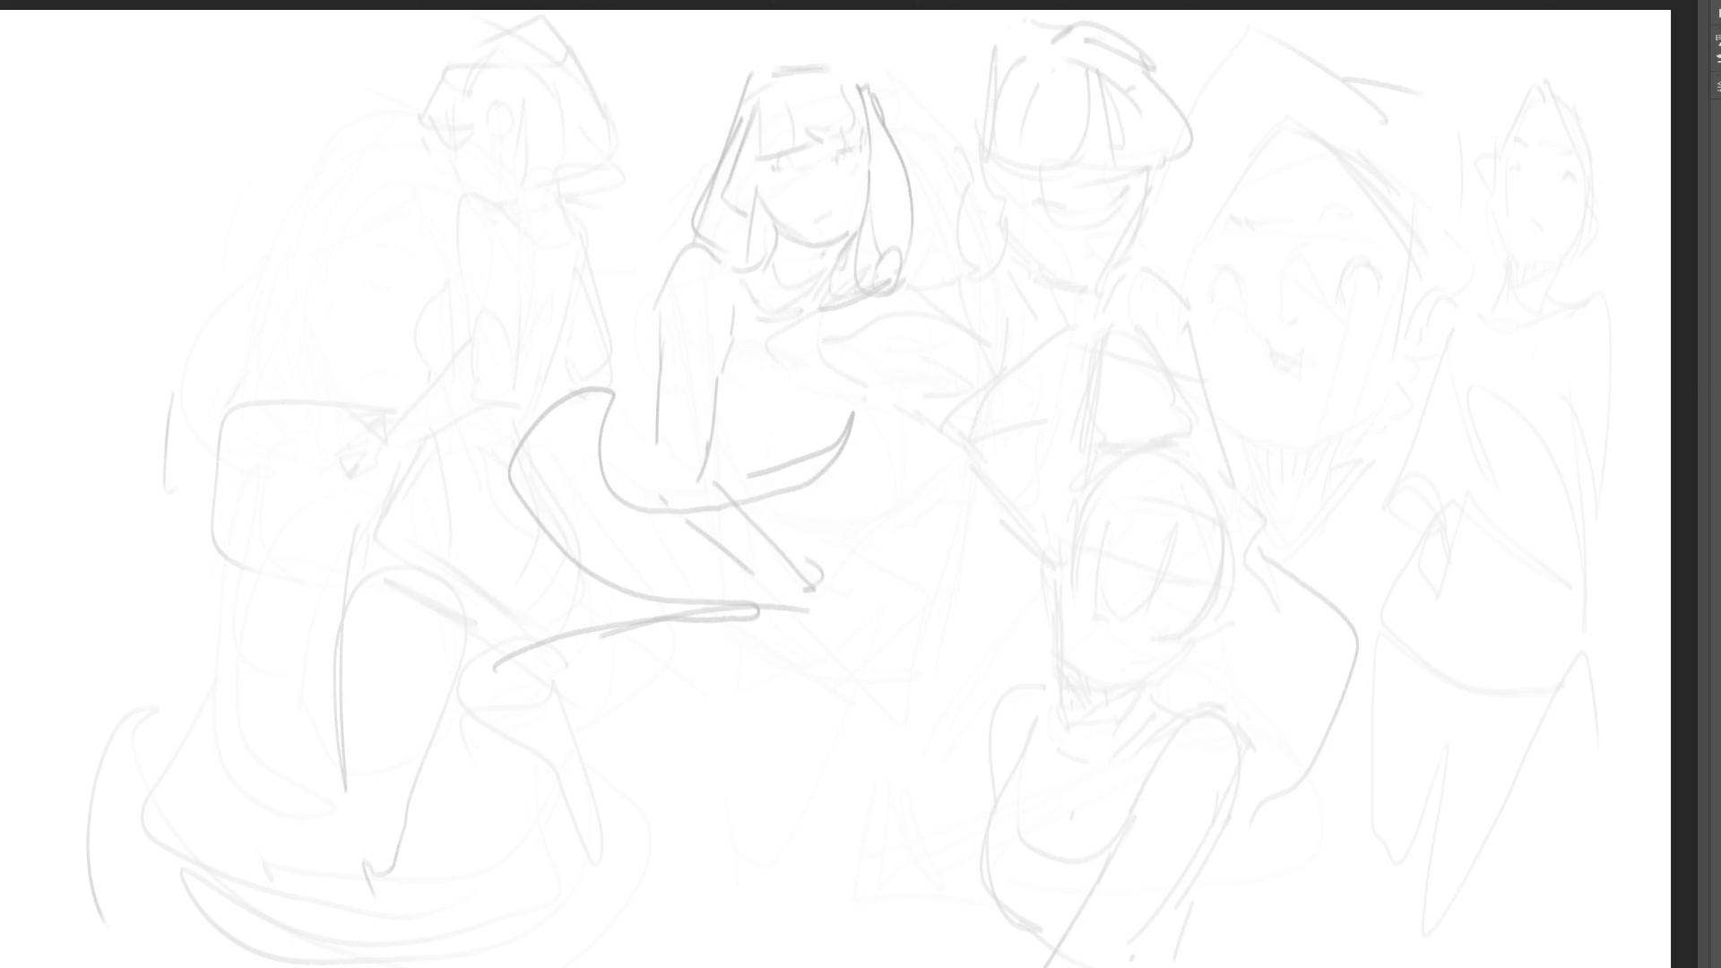
mouse_move(708, 459)
mouse_down()
mouse_move(751, 386)
mouse_move(833, 325)
mouse_move(953, 449)
mouse_up()
drag(914, 370, 977, 533)
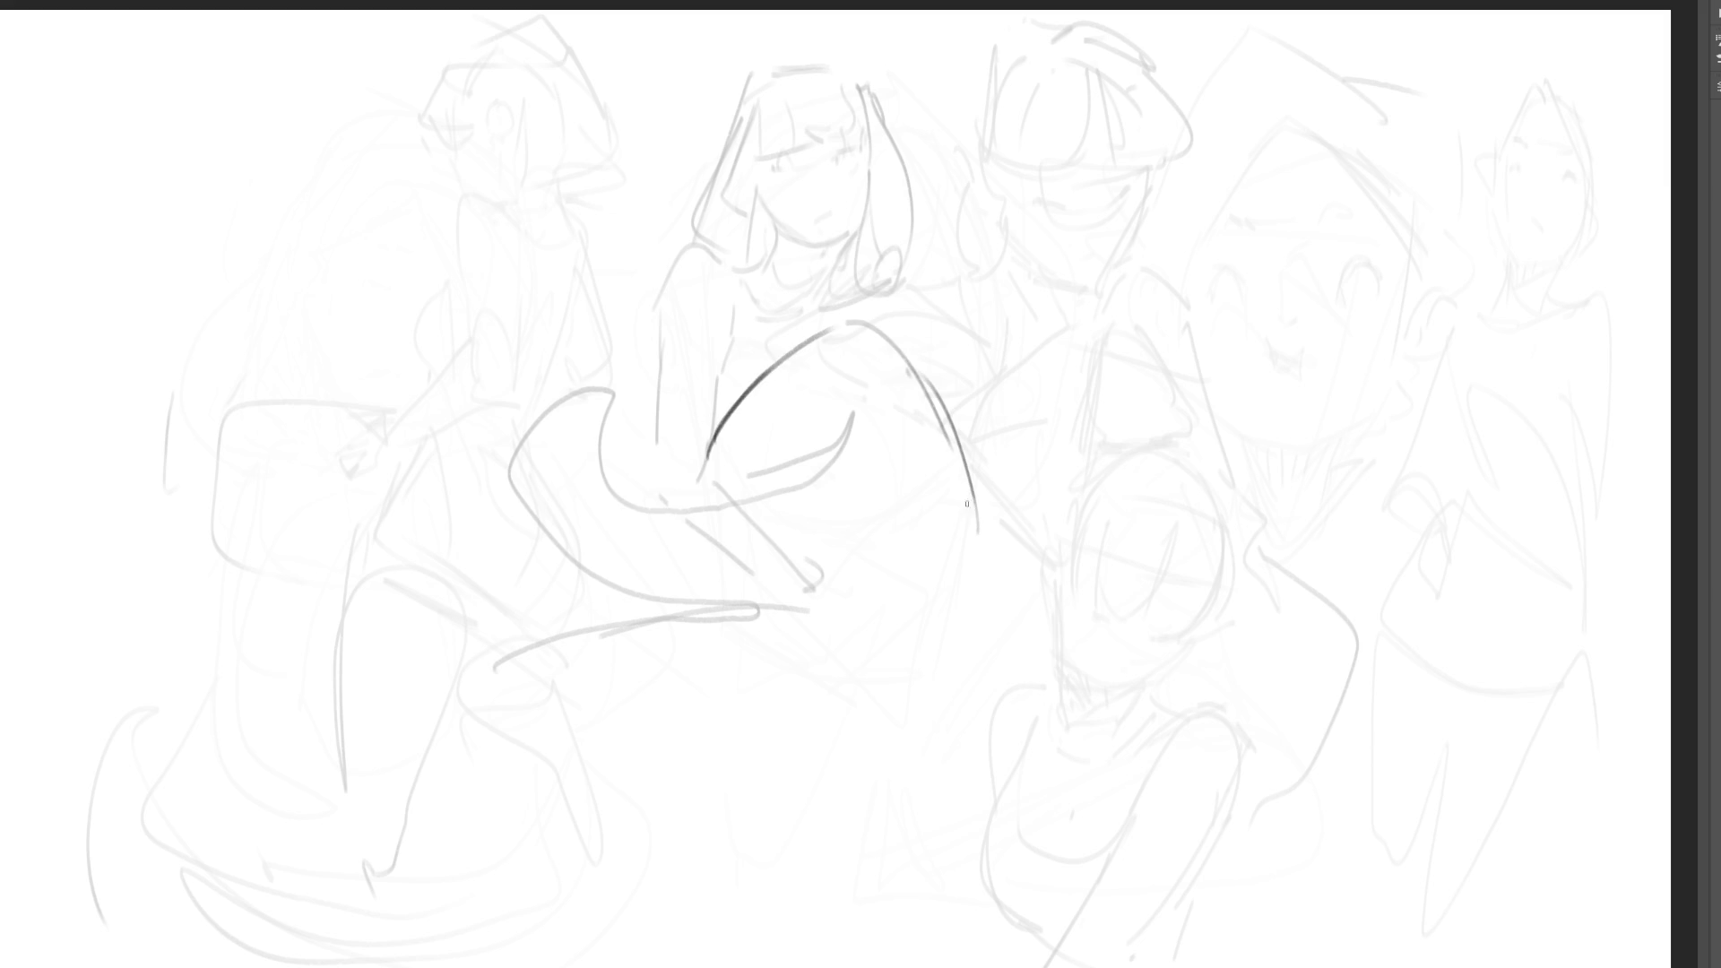
mouse_move(708, 484)
mouse_down()
mouse_move(695, 507)
mouse_move(780, 527)
mouse_move(886, 499)
mouse_move(865, 518)
mouse_move(973, 513)
mouse_up()
- Draw the right eye's upper lid and lower arc, plus the left eye arc
mouse_move(861, 518)
mouse_down()
mouse_move(968, 514)
mouse_move(946, 515)
mouse_up()
mouse_move(894, 592)
mouse_down()
mouse_move(970, 573)
mouse_move(939, 592)
mouse_move(952, 602)
mouse_move(968, 570)
mouse_move(982, 587)
mouse_move(932, 541)
mouse_up()
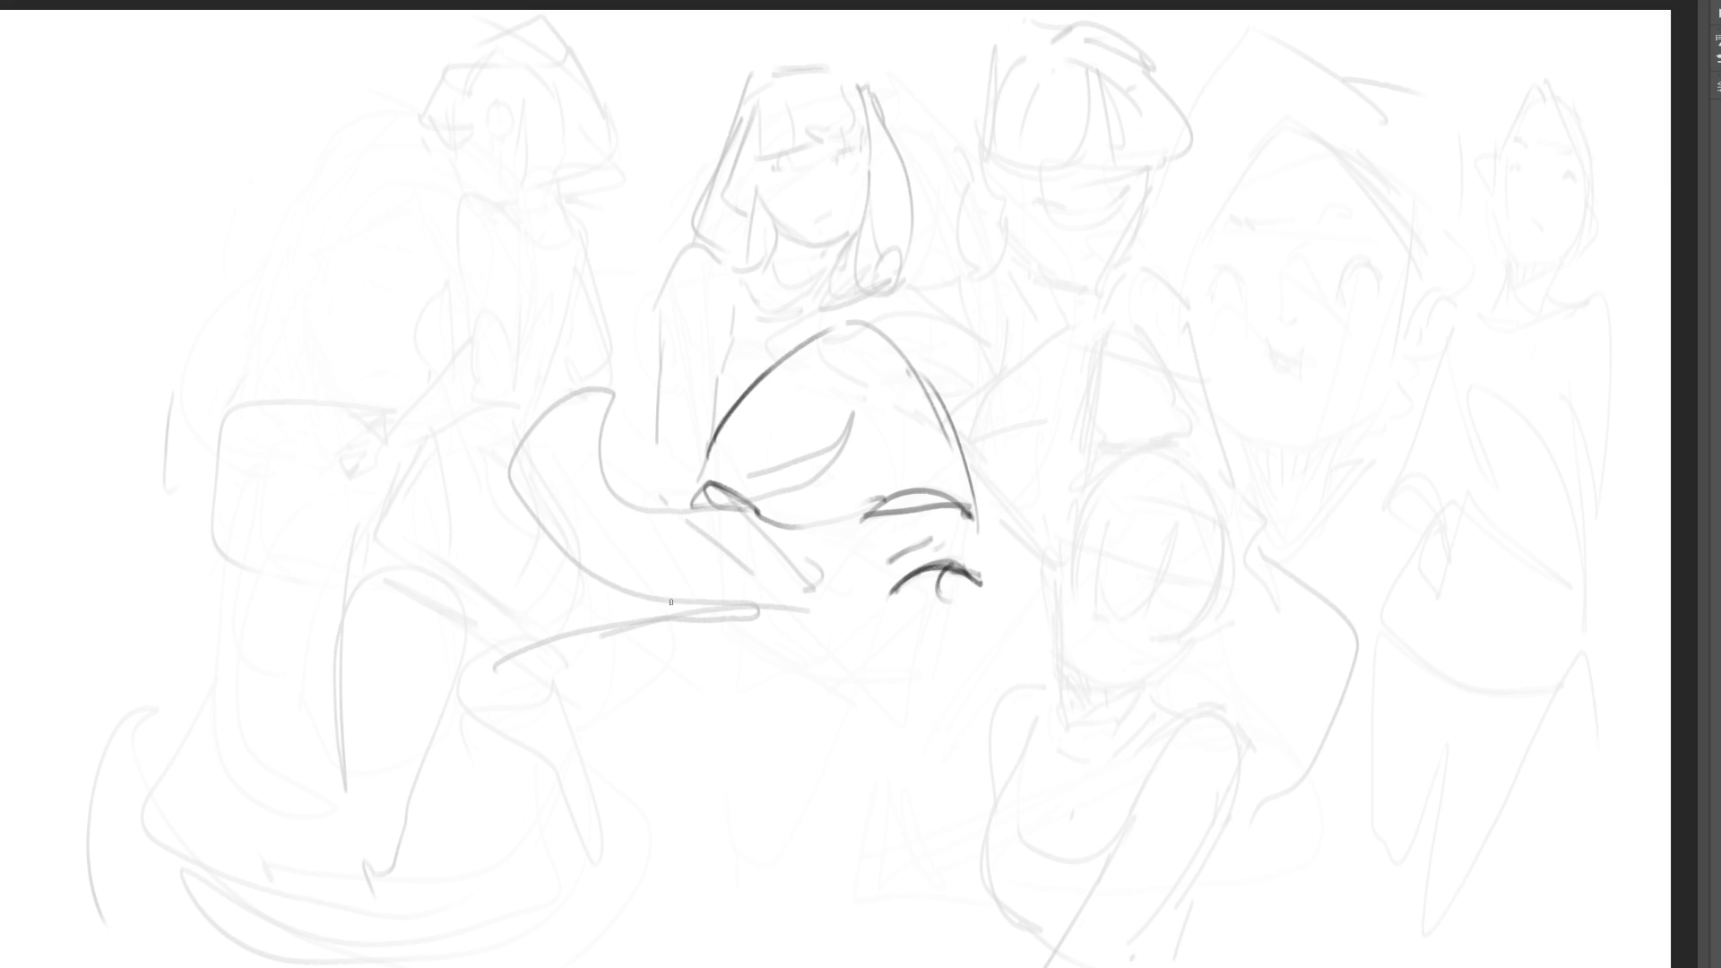
mouse_move(714, 589)
mouse_down()
mouse_move(744, 574)
mouse_move(782, 617)
mouse_move(733, 570)
mouse_up()
- Detail both eyes with irises, lids and lashes, shading the iris edges
drag(728, 569, 778, 600)
mouse_move(956, 566)
mouse_down()
mouse_move(937, 590)
mouse_move(958, 603)
mouse_up()
drag(754, 593, 780, 626)
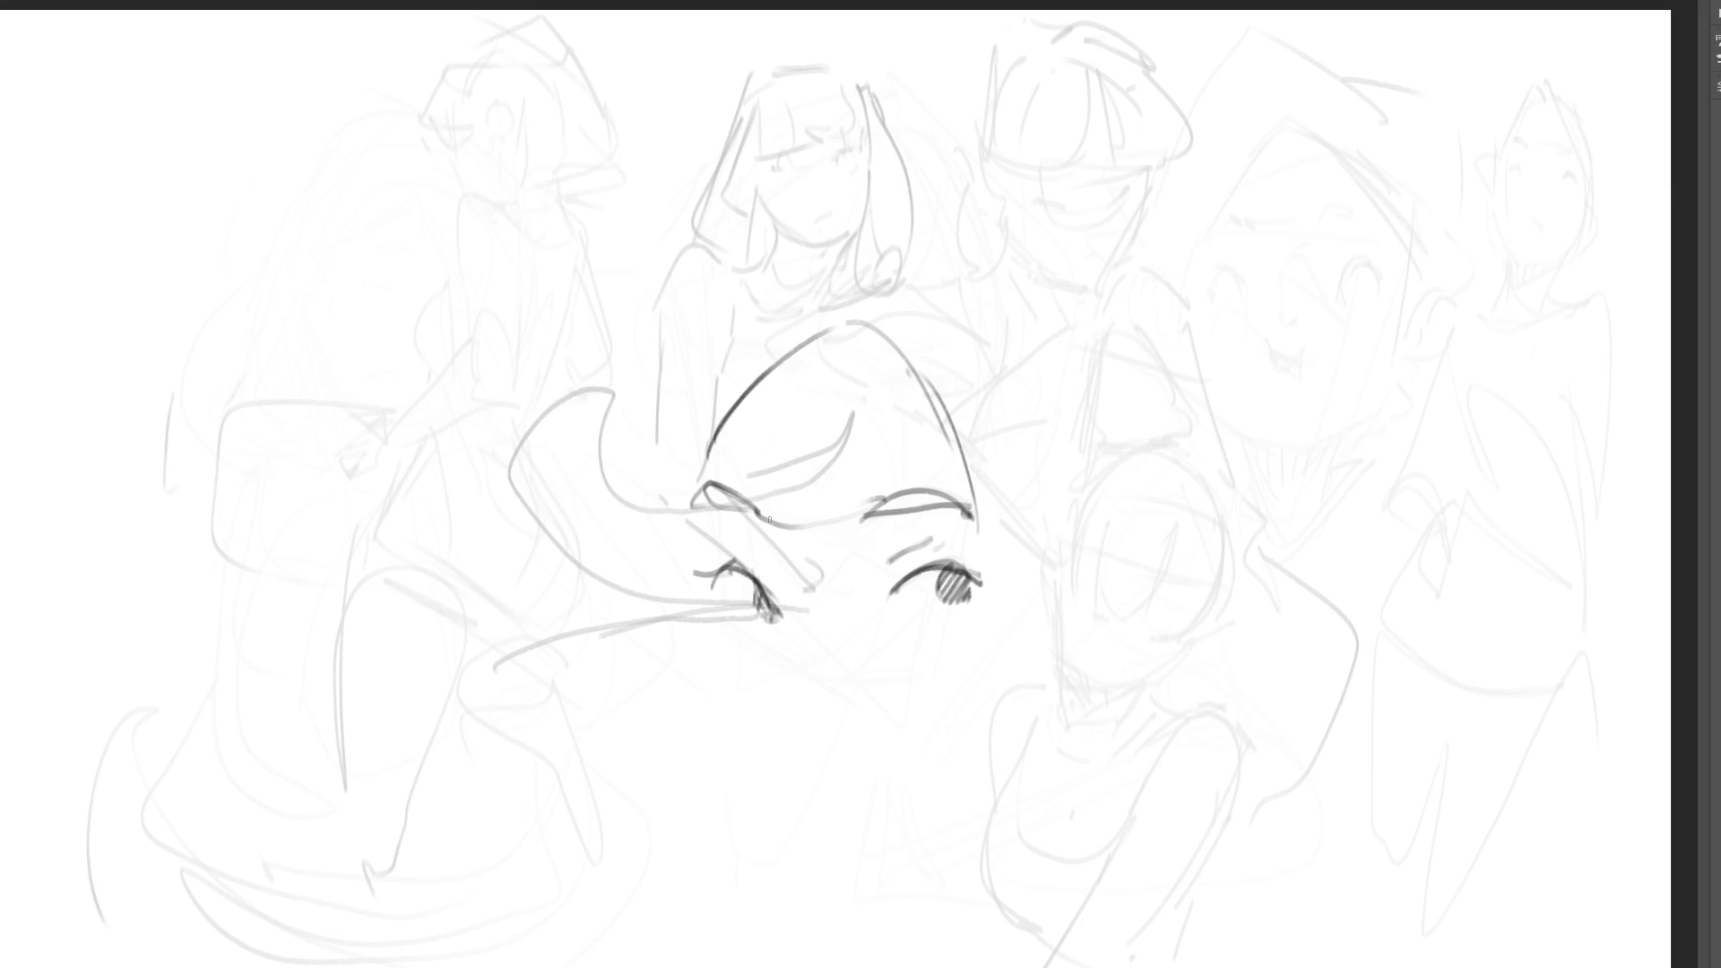
drag(717, 586, 753, 616)
drag(901, 597, 979, 595)
drag(706, 599, 731, 619)
mouse_move(959, 615)
mouse_down()
mouse_move(975, 571)
mouse_move(1000, 589)
mouse_up()
mouse_move(718, 574)
mouse_down()
mouse_move(775, 610)
mouse_move(760, 572)
mouse_move(734, 573)
mouse_up()
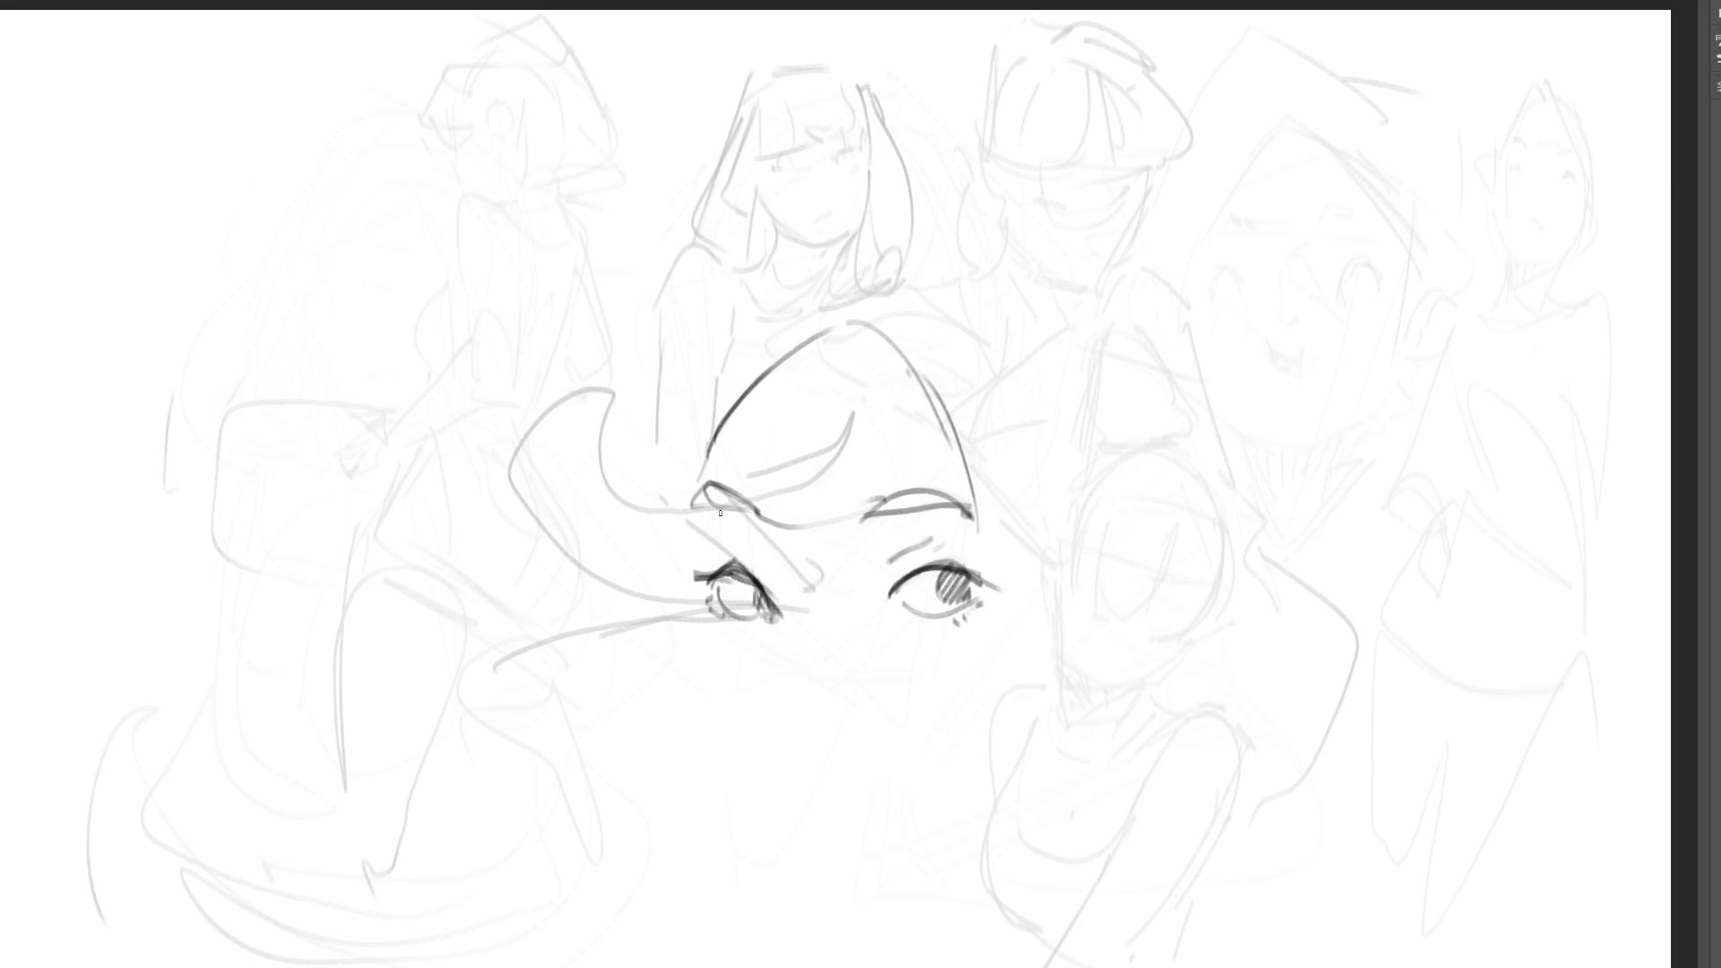
- Redraw the left face contour and hairline, and hatch the forehead beside the left brow
drag(690, 507, 696, 553)
mouse_move(693, 472)
mouse_down()
mouse_move(690, 489)
mouse_move(724, 479)
mouse_move(780, 534)
mouse_move(758, 550)
mouse_move(781, 571)
mouse_up()
drag(790, 556, 794, 606)
drag(749, 526, 759, 544)
drag(761, 542, 776, 562)
drag(774, 569, 786, 587)
- Hatch the shading under the right brow
drag(879, 505, 866, 578)
drag(913, 540, 860, 607)
drag(889, 508, 883, 556)
drag(884, 556, 869, 589)
mouse_move(913, 522)
mouse_down()
mouse_move(894, 569)
mouse_move(807, 653)
mouse_move(823, 805)
mouse_move(837, 798)
mouse_up()
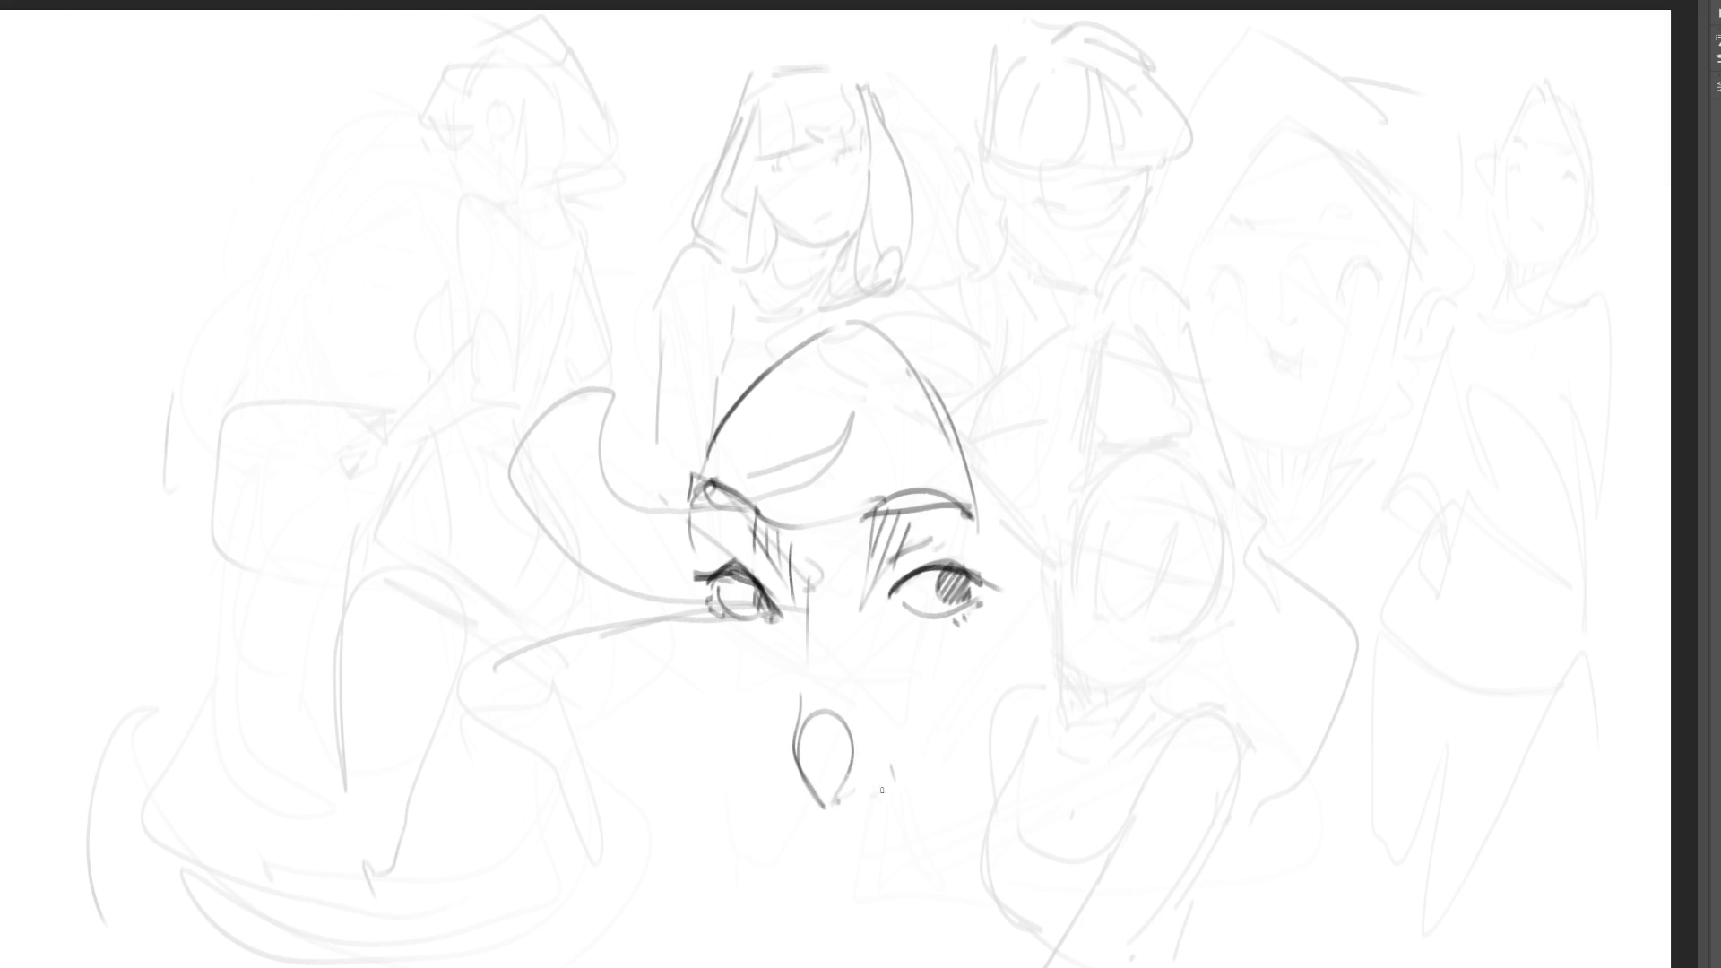
- Draw the cheek lines on both sides, darken the right lower lid, and refine the nose loop
mouse_move(697, 611)
mouse_down()
mouse_move(718, 737)
mouse_move(769, 823)
mouse_up()
mouse_move(708, 751)
mouse_down()
mouse_move(753, 638)
mouse_move(773, 679)
mouse_up()
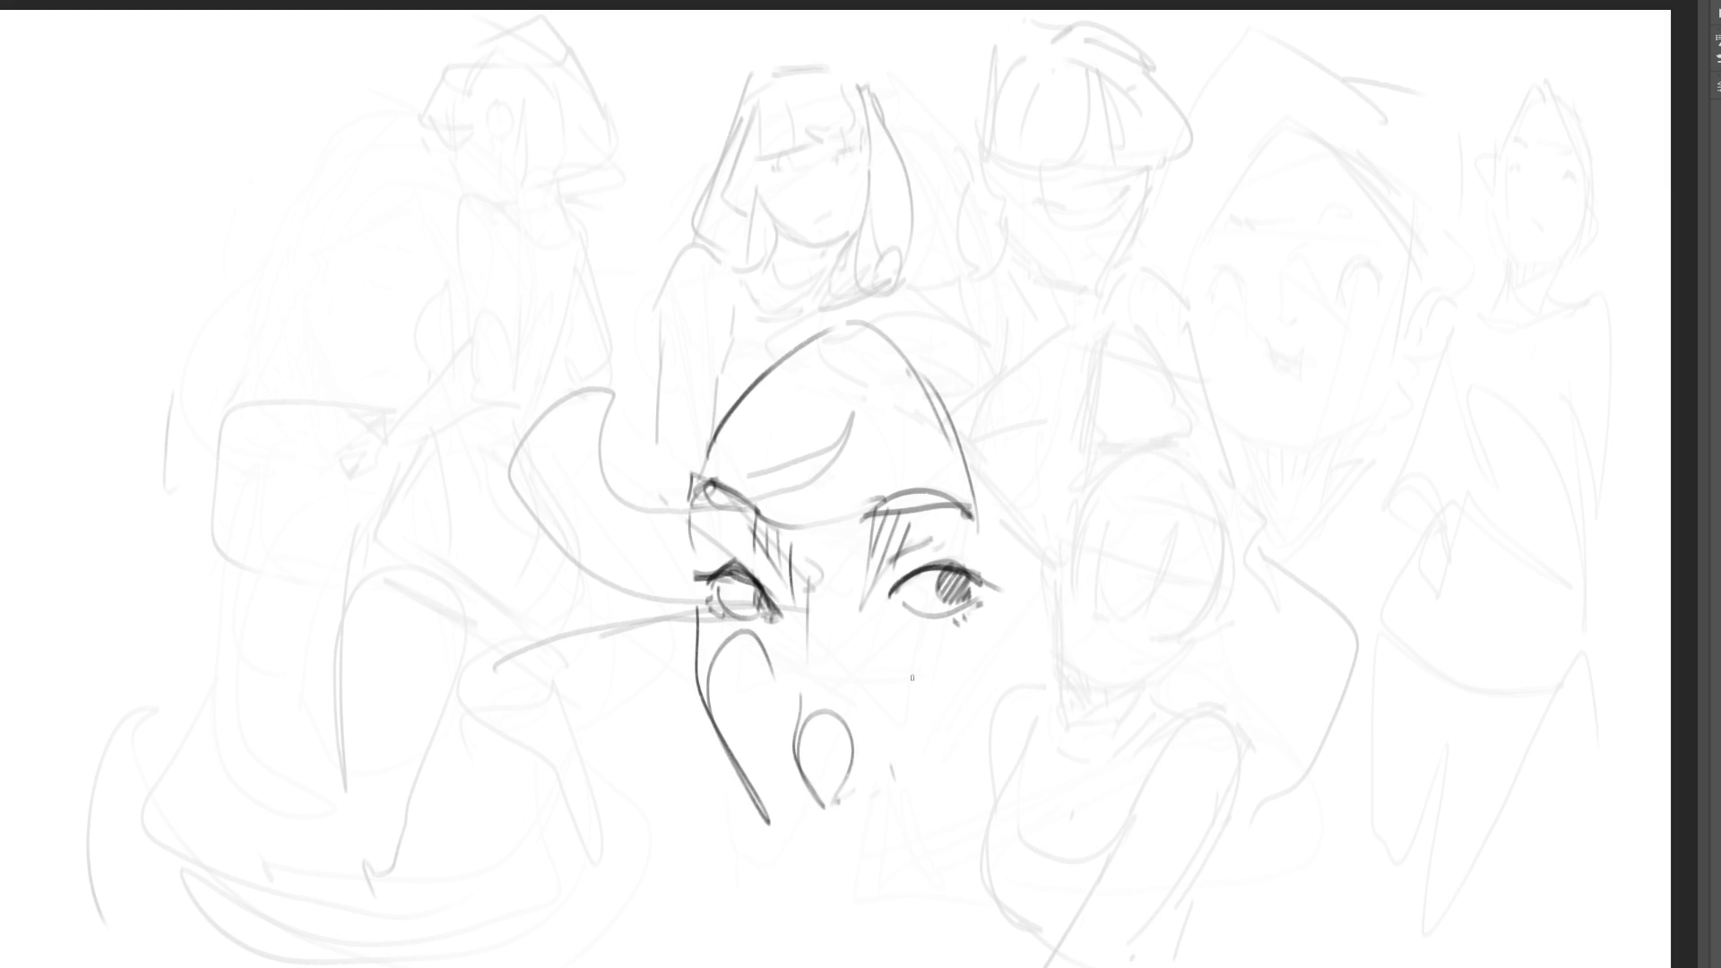
drag(905, 618, 980, 612)
drag(959, 631, 929, 639)
mouse_move(913, 742)
mouse_down()
mouse_move(888, 690)
mouse_move(1013, 642)
mouse_move(986, 776)
mouse_up()
mouse_move(840, 800)
mouse_down()
mouse_move(820, 793)
mouse_move(835, 807)
mouse_move(871, 773)
mouse_move(808, 778)
mouse_up()
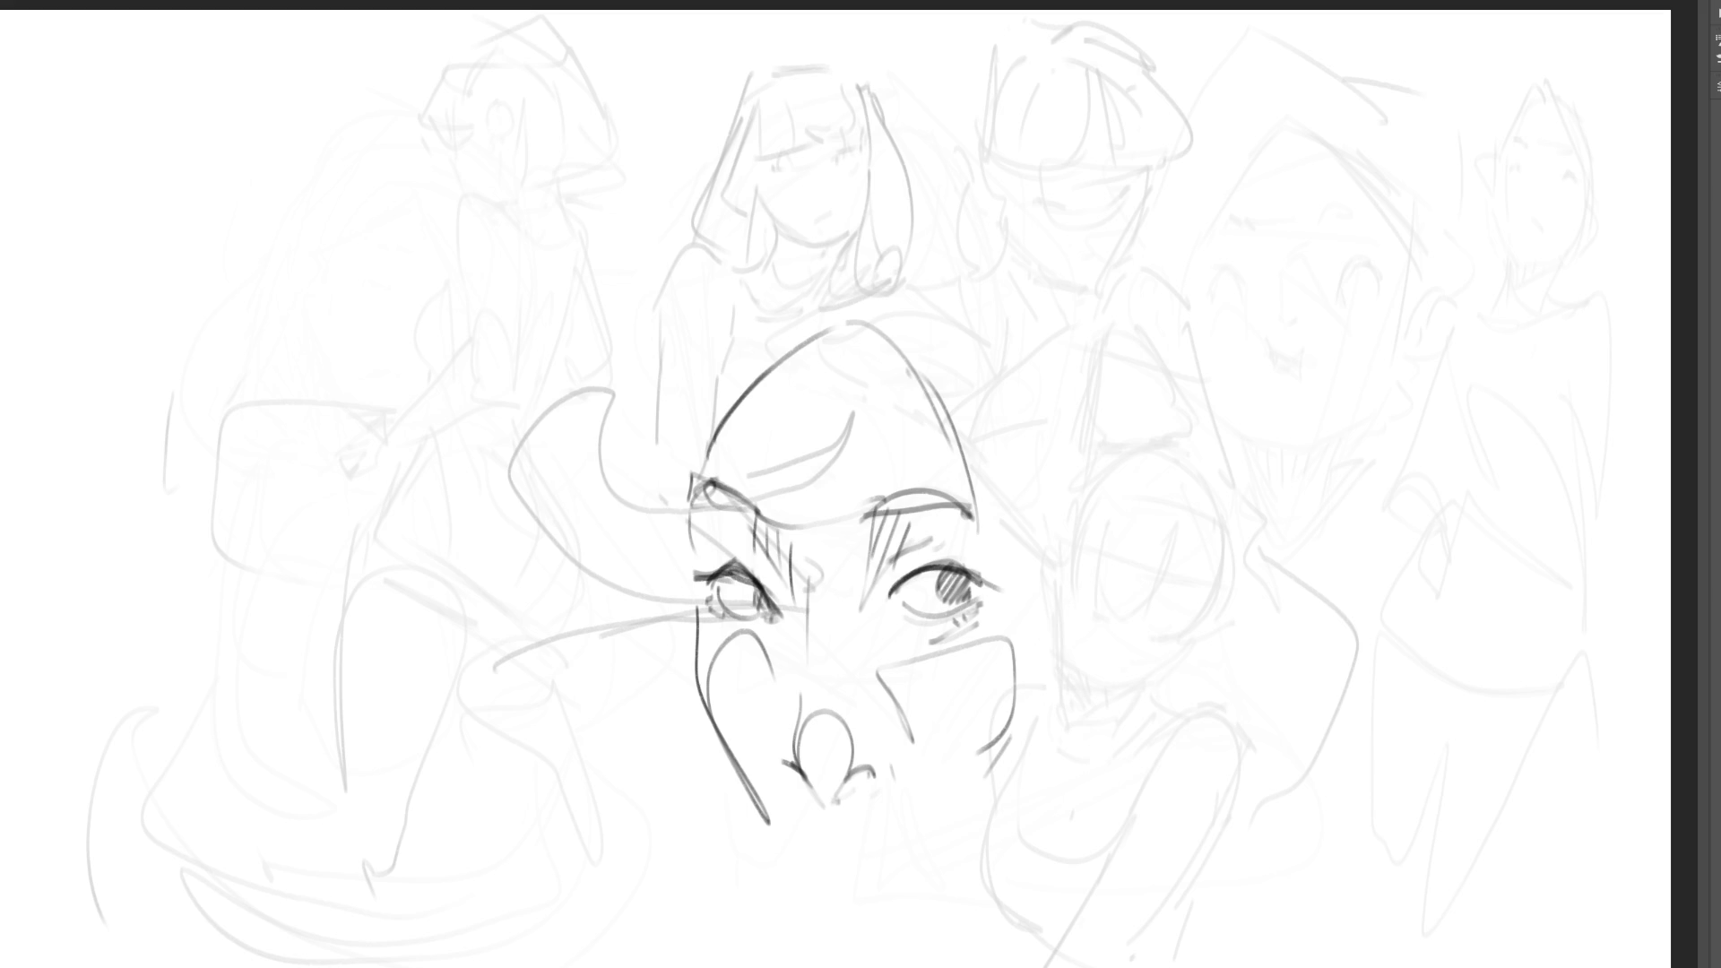
- Redraw the nose bottom, add the mouth, and outline the face's right edge
drag(803, 771, 827, 803)
mouse_move(817, 845)
mouse_down()
mouse_move(905, 865)
mouse_move(847, 901)
mouse_up()
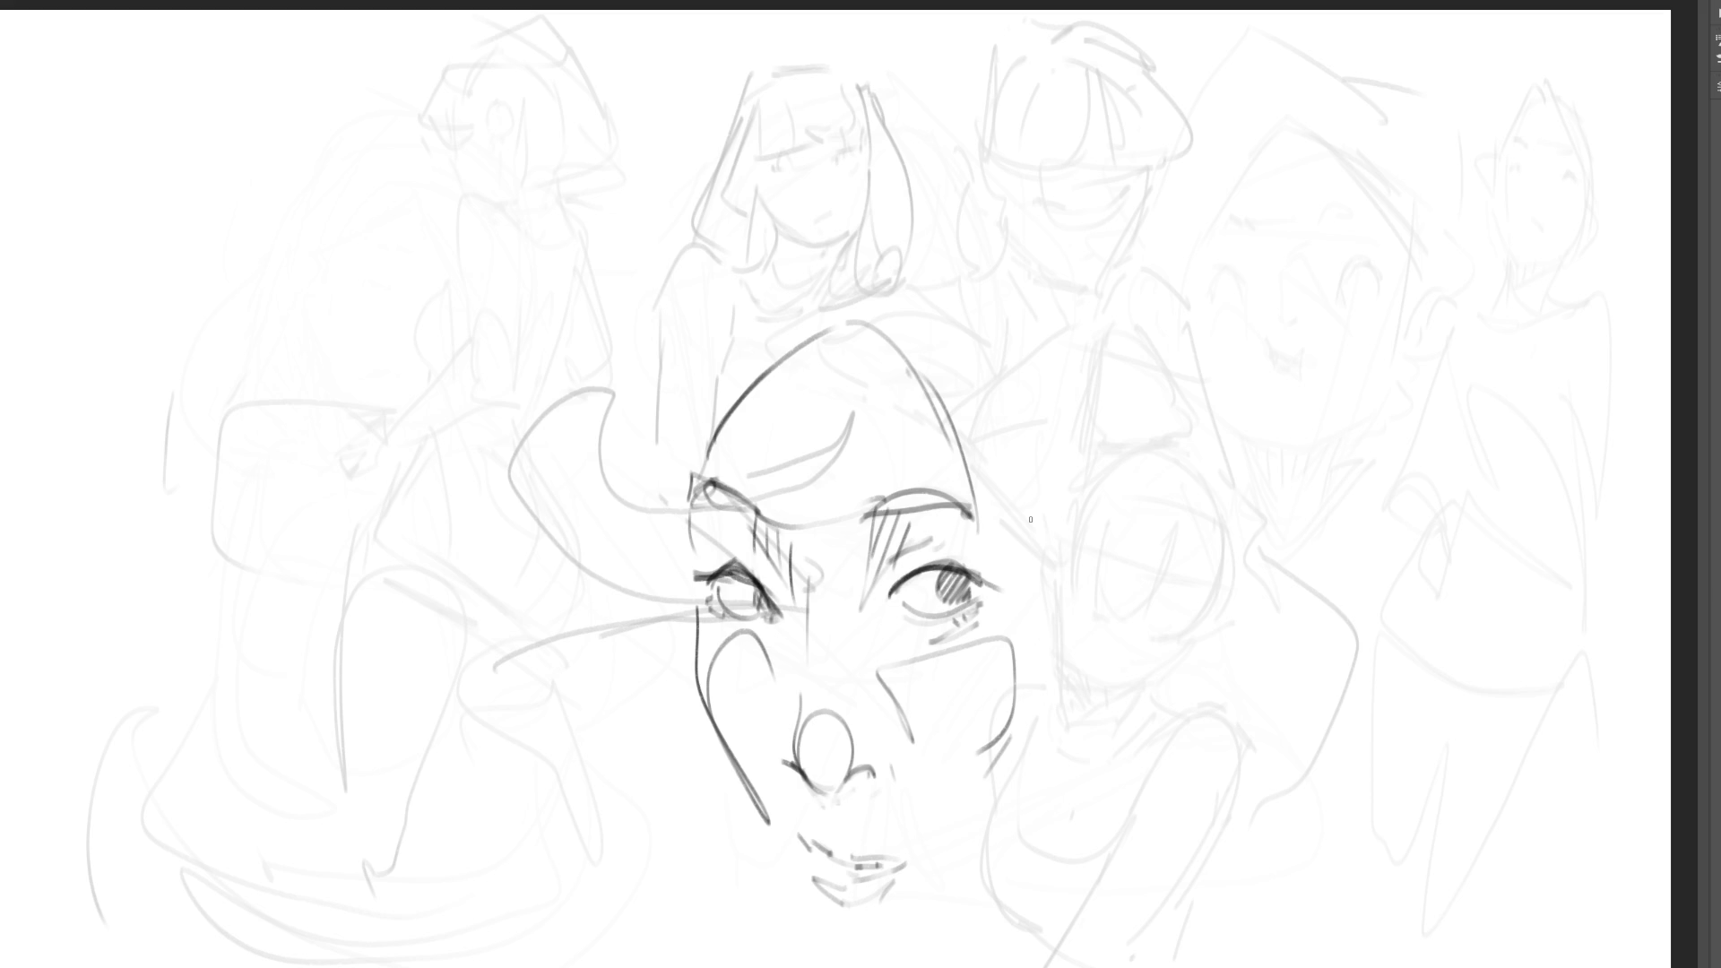
drag(972, 421, 1012, 700)
drag(1035, 476, 1027, 573)
drag(1002, 829, 998, 883)
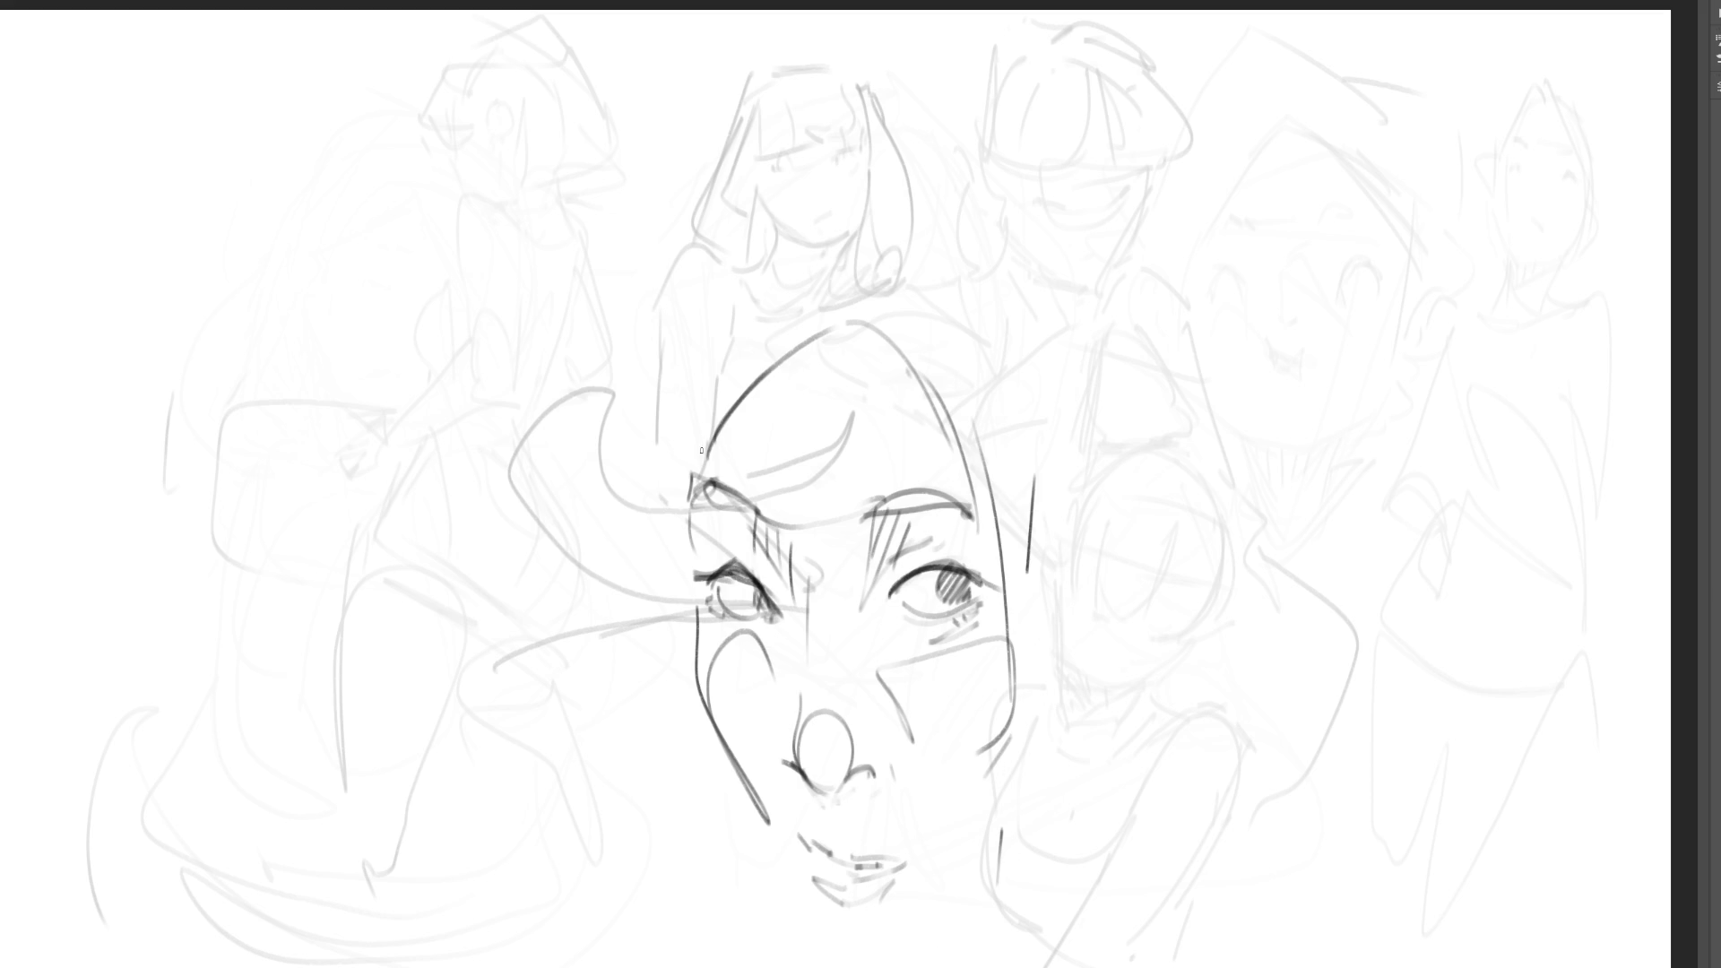
- Stroke the face's left edge and jaw down to the chin and toward the neck
drag(808, 309, 656, 731)
drag(714, 418, 654, 713)
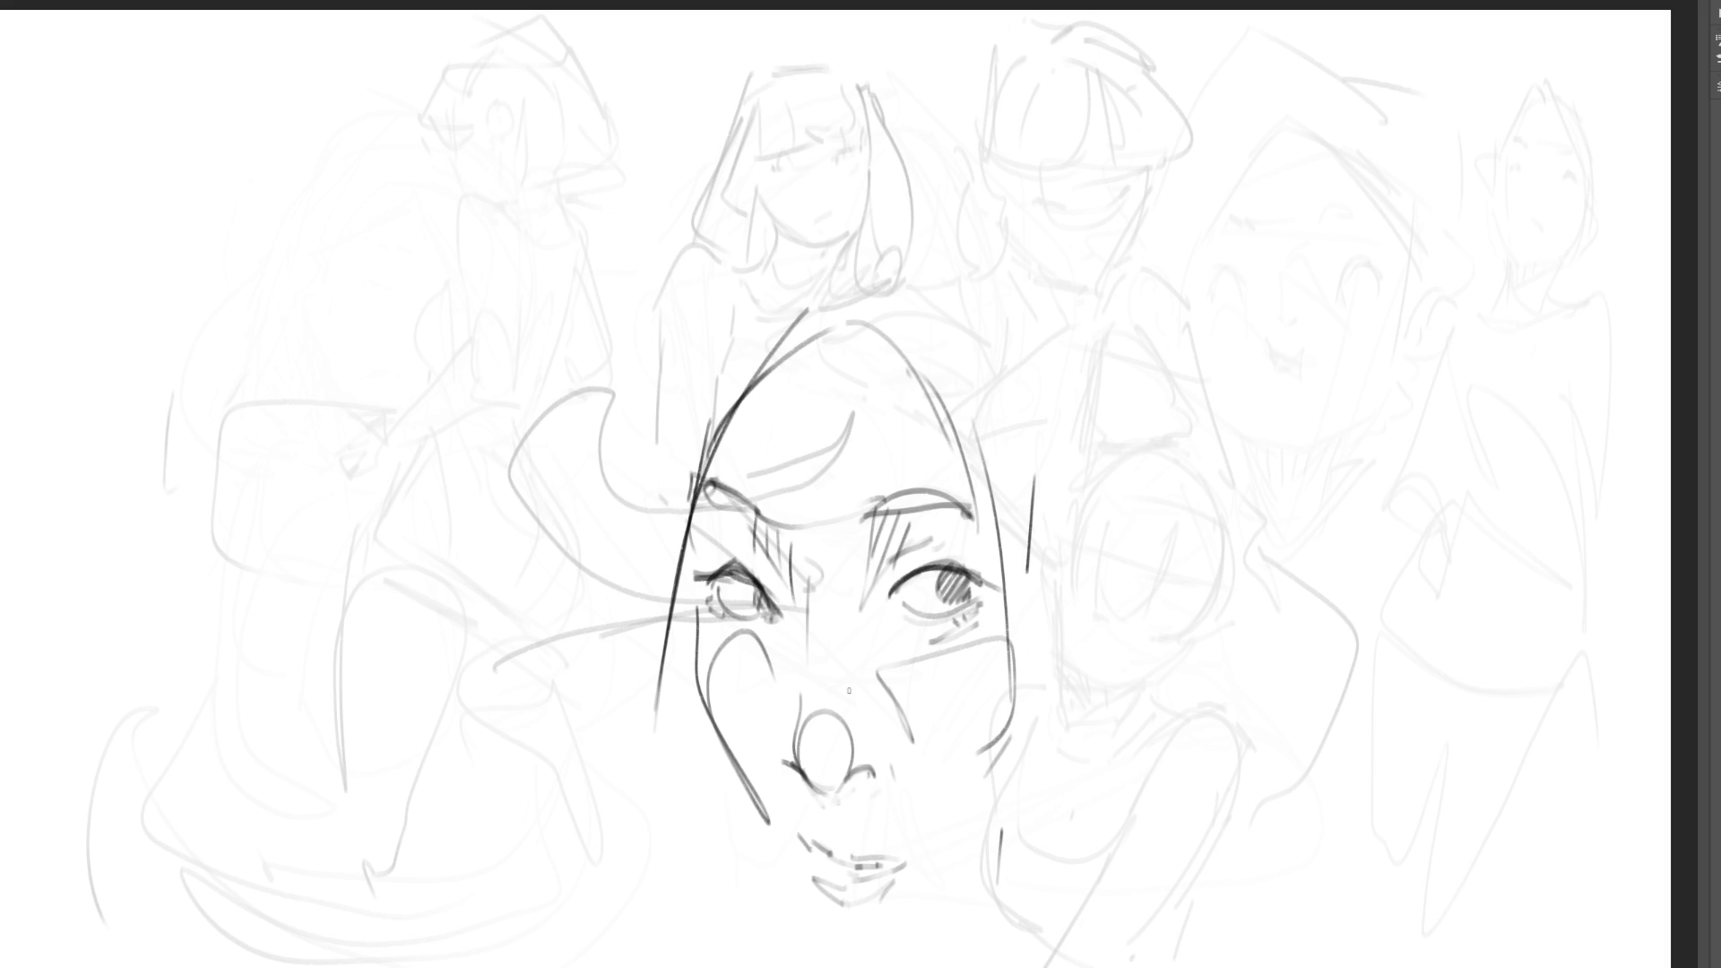
mouse_move(709, 720)
mouse_down()
mouse_move(750, 845)
mouse_move(825, 931)
mouse_move(944, 960)
mouse_up()
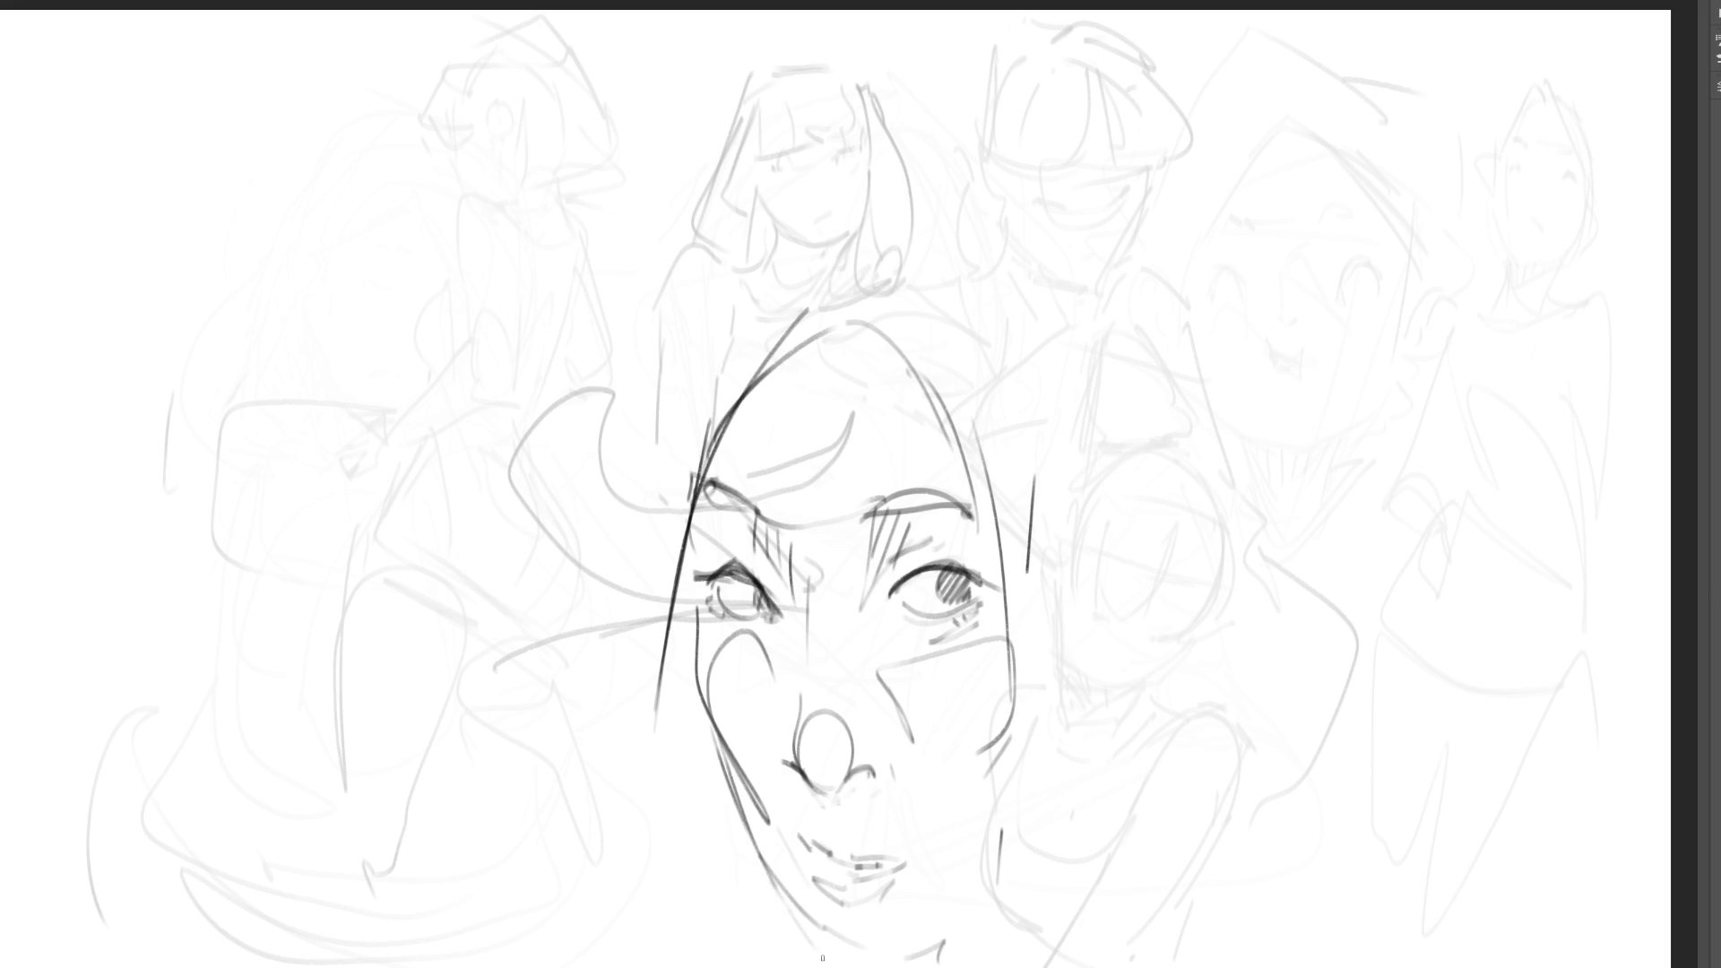
mouse_move(892, 965)
mouse_down()
mouse_move(976, 927)
mouse_move(1043, 861)
mouse_up()
- Retrace the woman's jaw and neck and add long hair strands on the right
mouse_move(973, 922)
mouse_down()
mouse_move(1065, 838)
mouse_move(981, 936)
mouse_up()
drag(1063, 856, 1094, 666)
drag(1077, 814, 1119, 632)
drag(986, 455, 1002, 830)
mouse_move(933, 880)
mouse_down()
mouse_move(1019, 758)
mouse_move(1059, 756)
mouse_up()
drag(1071, 756, 1081, 499)
mouse_move(1111, 811)
mouse_down()
mouse_move(1109, 678)
mouse_move(964, 319)
mouse_move(772, 319)
mouse_move(901, 266)
mouse_move(1053, 321)
mouse_up()
mouse_move(984, 260)
mouse_down()
mouse_move(1129, 386)
mouse_move(1101, 848)
mouse_up()
drag(1150, 368, 1168, 664)
drag(1137, 295, 1284, 785)
- Add hair strands down the left side of the face to the chin
drag(757, 273, 650, 628)
drag(721, 394, 657, 735)
drag(699, 865, 704, 903)
drag(683, 574, 677, 918)
mouse_move(661, 892)
mouse_down()
mouse_move(715, 941)
mouse_move(711, 843)
mouse_up()
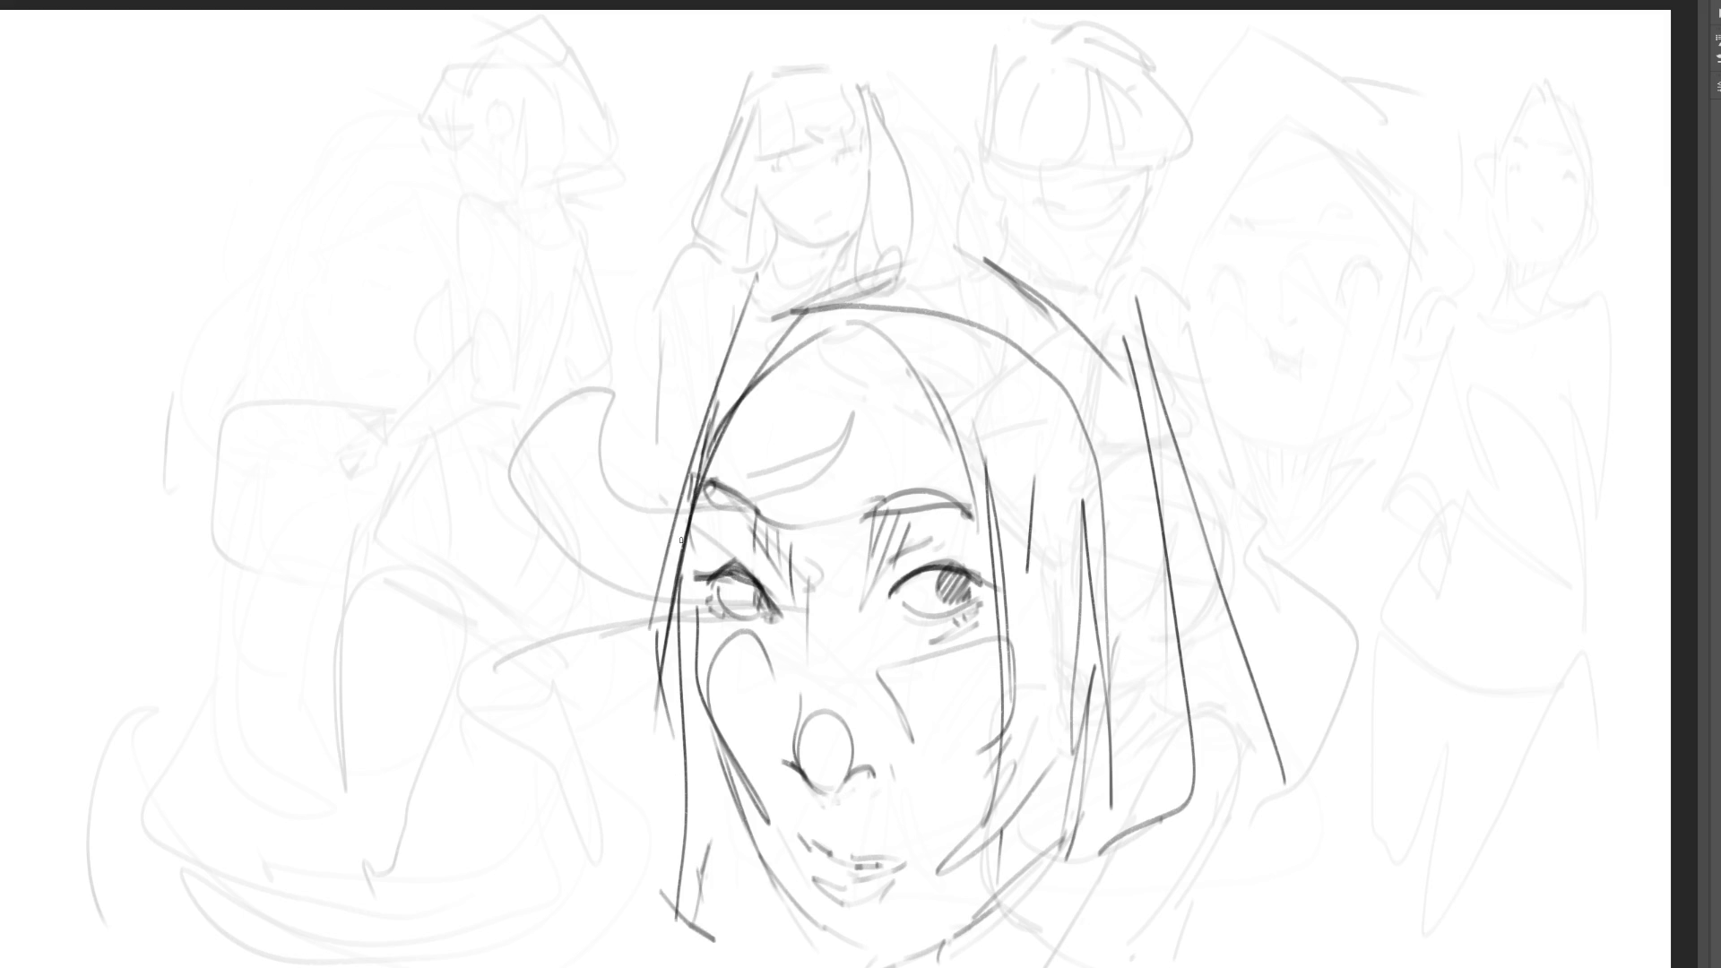
- Draw the hair's top curve over the head and long strands down the right
mouse_move(921, 226)
mouse_down()
mouse_move(632, 354)
mouse_move(699, 305)
mouse_up()
mouse_move(650, 309)
mouse_down()
mouse_move(630, 901)
mouse_move(919, 175)
mouse_up()
mouse_move(896, 180)
mouse_down()
mouse_move(843, 208)
mouse_move(1031, 188)
mouse_move(1157, 259)
mouse_up()
mouse_move(932, 188)
mouse_down()
mouse_move(1047, 193)
mouse_move(1233, 417)
mouse_up()
mouse_move(1162, 301)
mouse_down()
mouse_move(1313, 883)
mouse_move(1066, 964)
mouse_move(1295, 578)
mouse_up()
drag(1165, 305, 1167, 966)
drag(1031, 408, 991, 967)
drag(1086, 957, 1196, 764)
drag(1165, 269, 1293, 618)
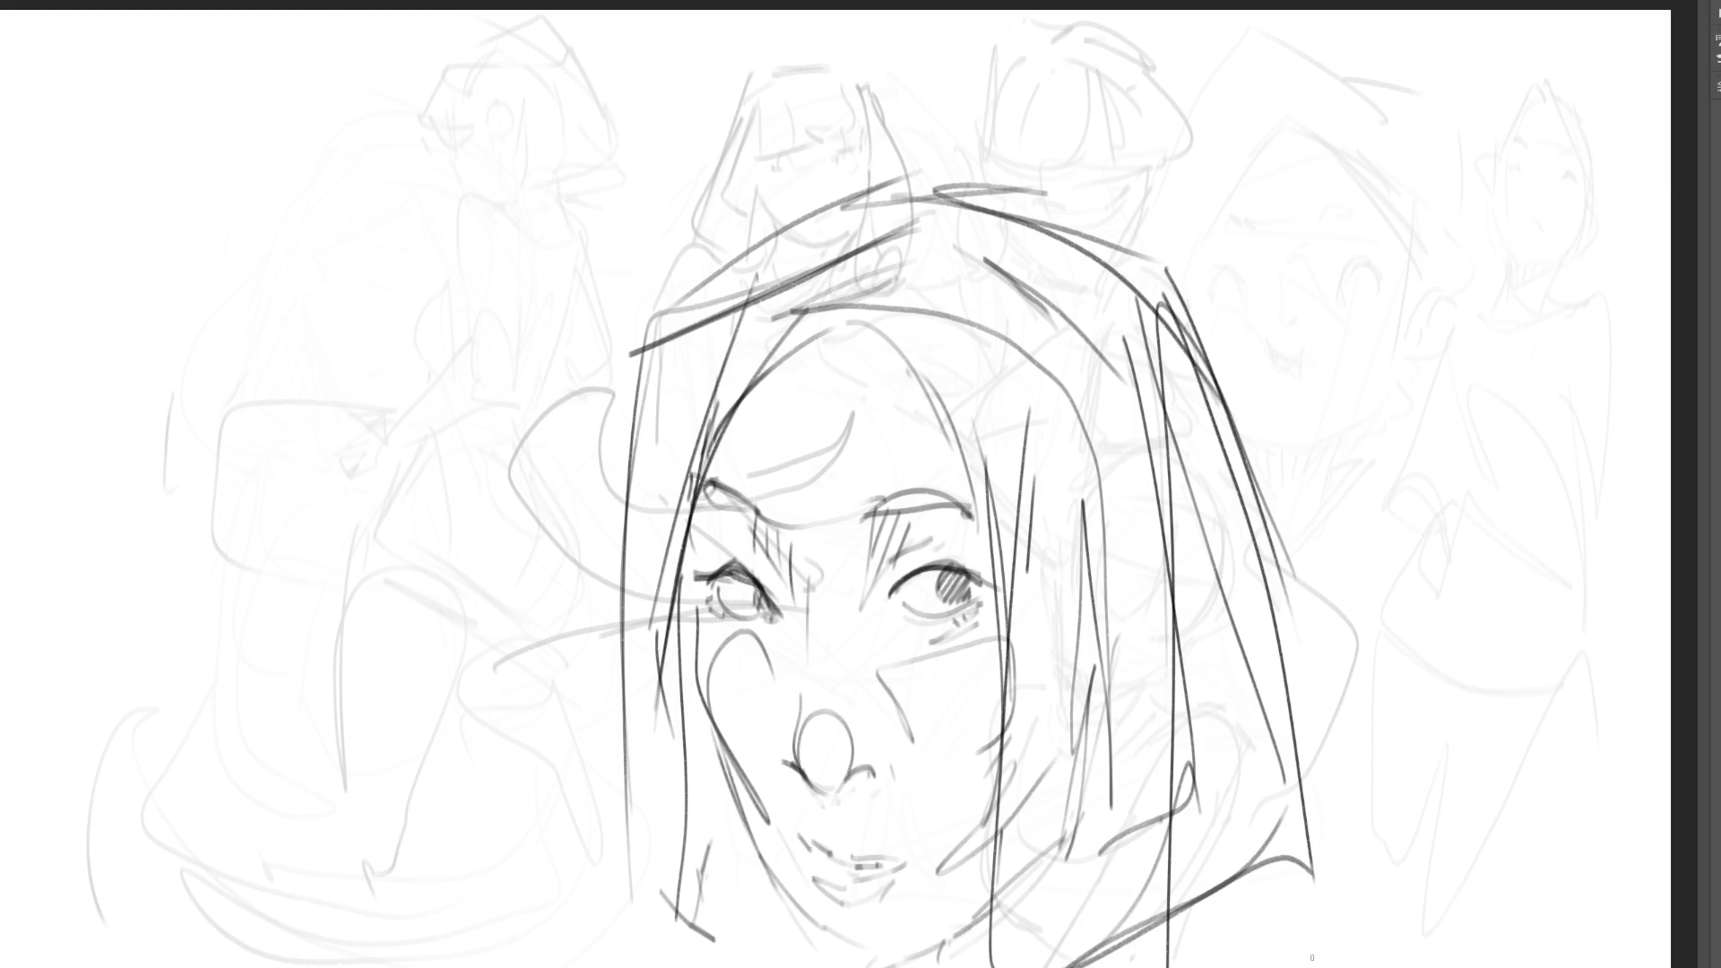
- Darken the left cheek and jaw line and refine the lips
drag(708, 723, 789, 937)
drag(746, 807, 809, 932)
drag(762, 851, 838, 964)
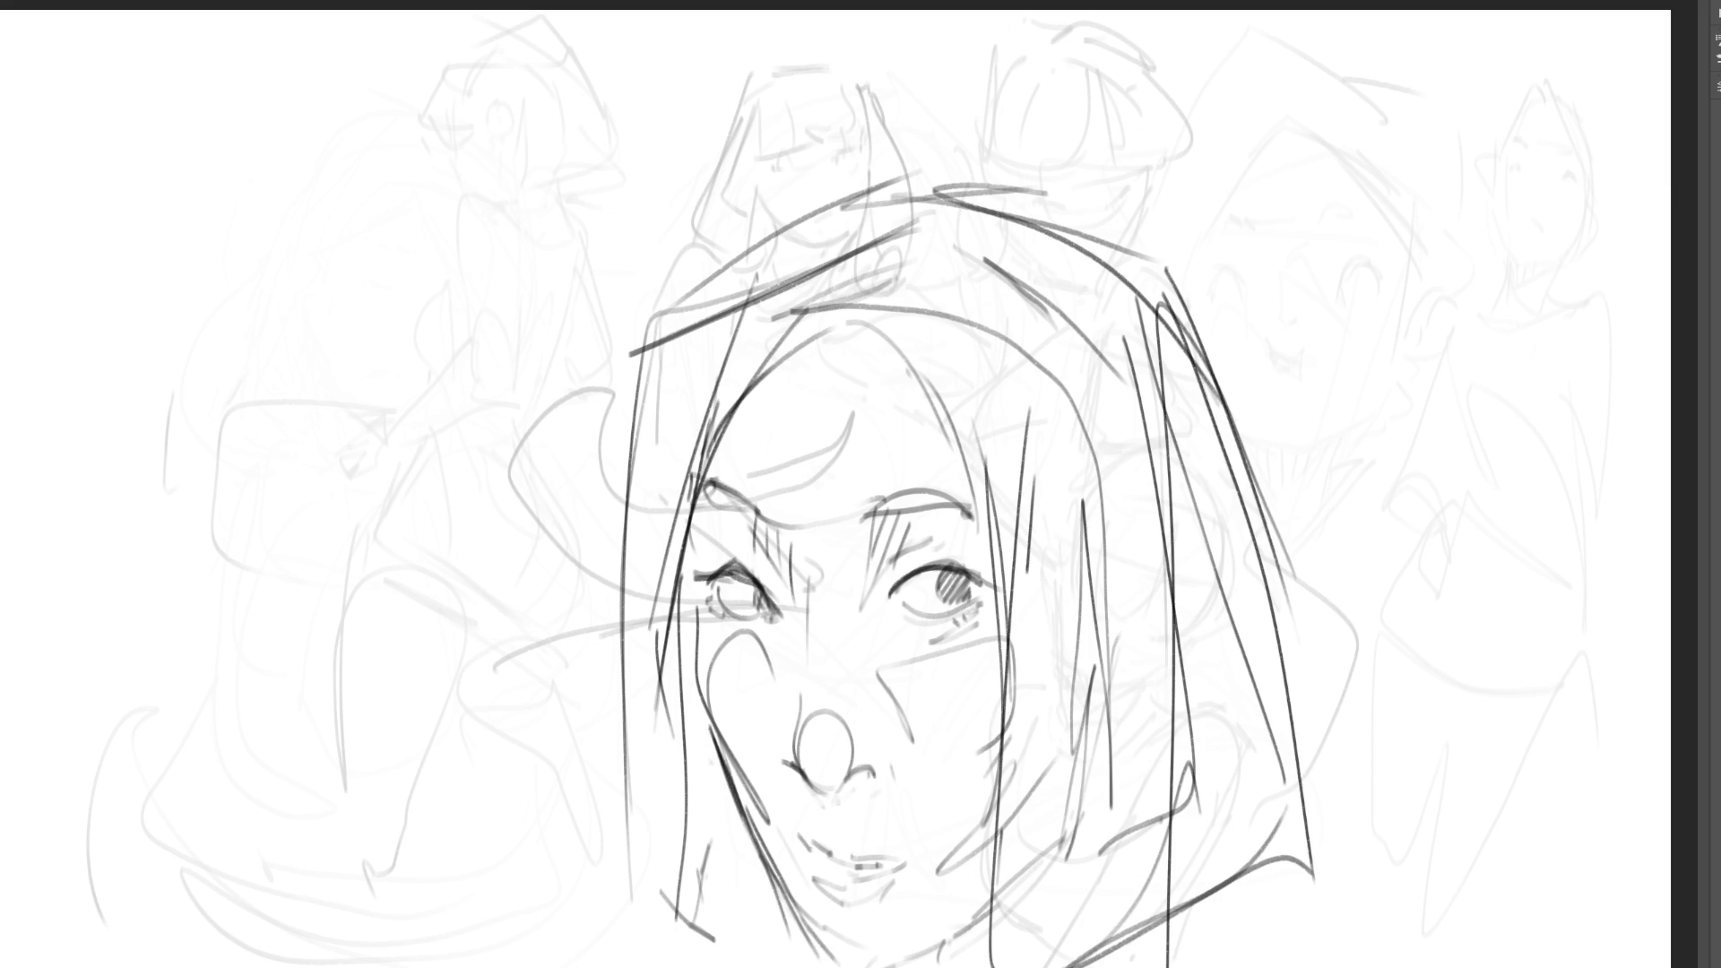
drag(995, 916, 937, 967)
mouse_move(802, 843)
mouse_down()
mouse_move(845, 870)
mouse_move(906, 864)
mouse_up()
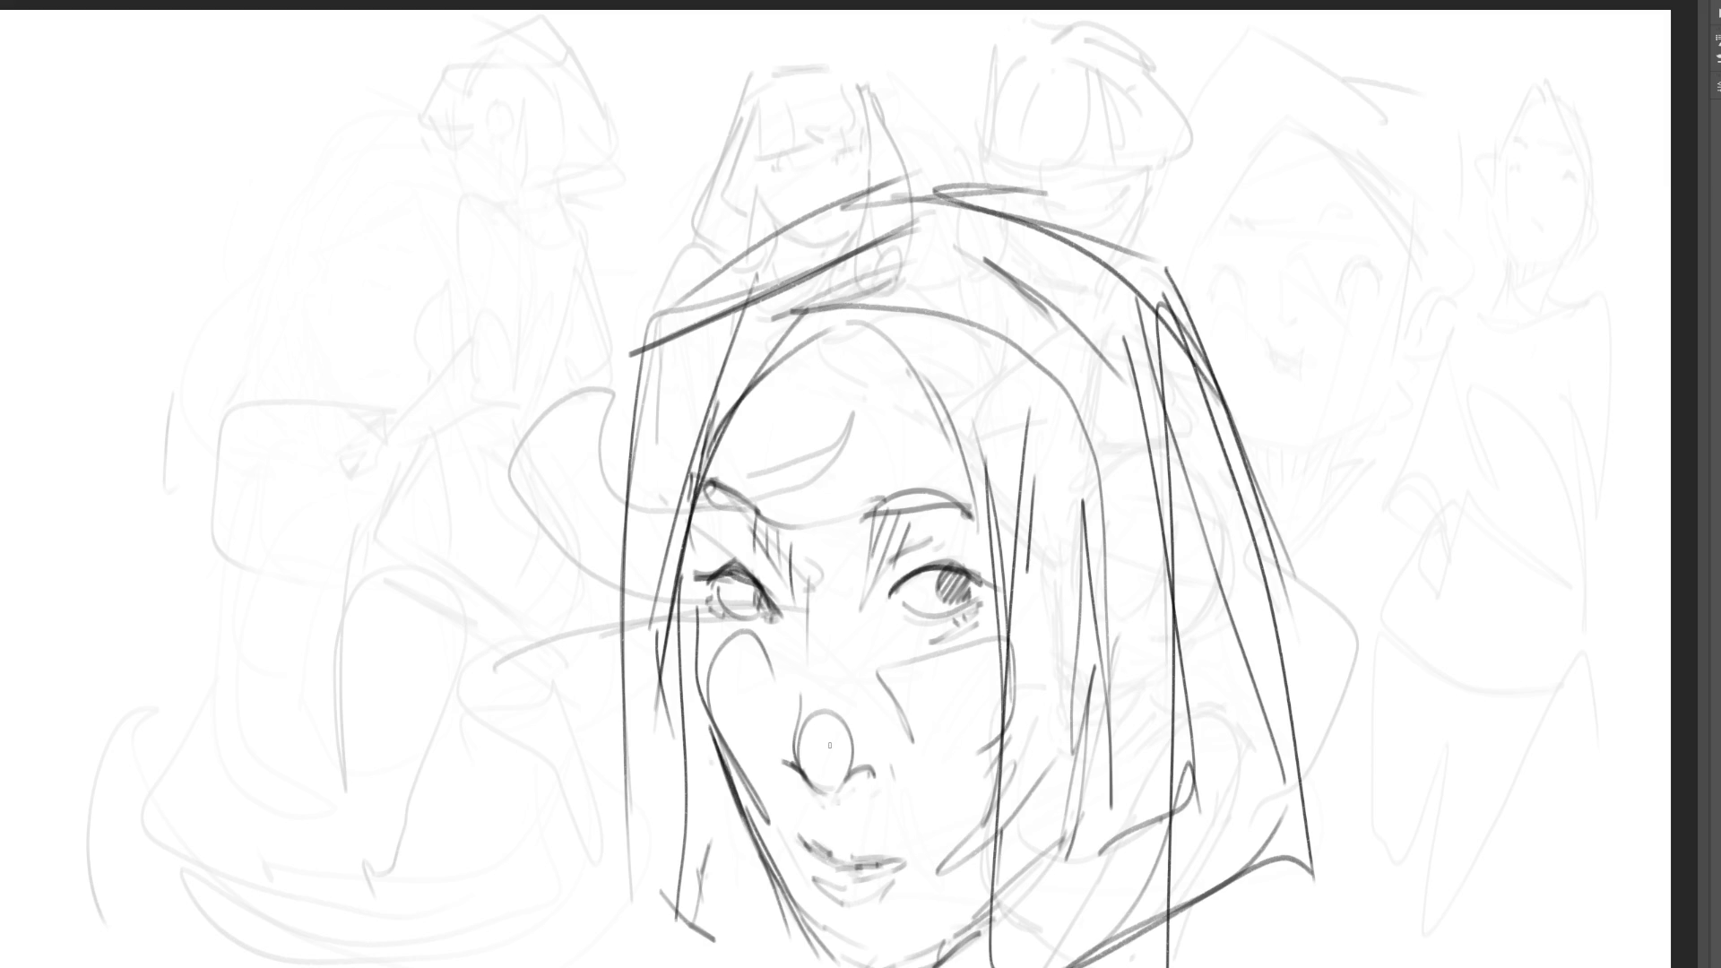
- Darken both eyebrows, filling the right one with hatching
mouse_move(694, 485)
mouse_down()
mouse_move(698, 512)
mouse_move(744, 516)
mouse_move(721, 496)
mouse_up()
mouse_move(721, 495)
mouse_down()
mouse_move(784, 533)
mouse_move(887, 497)
mouse_move(910, 507)
mouse_up()
drag(892, 509, 965, 489)
drag(952, 494, 985, 487)
drag(860, 502, 957, 484)
drag(892, 499, 971, 495)
- Shade the nose bridge, nostrils, nose sides, between the brows and the right cheek
drag(799, 763, 843, 794)
mouse_move(851, 780)
mouse_down()
mouse_move(894, 763)
mouse_move(785, 688)
mouse_move(797, 648)
mouse_up()
mouse_move(788, 538)
mouse_down()
mouse_move(795, 618)
mouse_move(804, 570)
mouse_up()
drag(813, 696, 813, 632)
mouse_move(822, 656)
mouse_down()
mouse_move(825, 617)
mouse_move(859, 660)
mouse_up()
drag(865, 654, 886, 715)
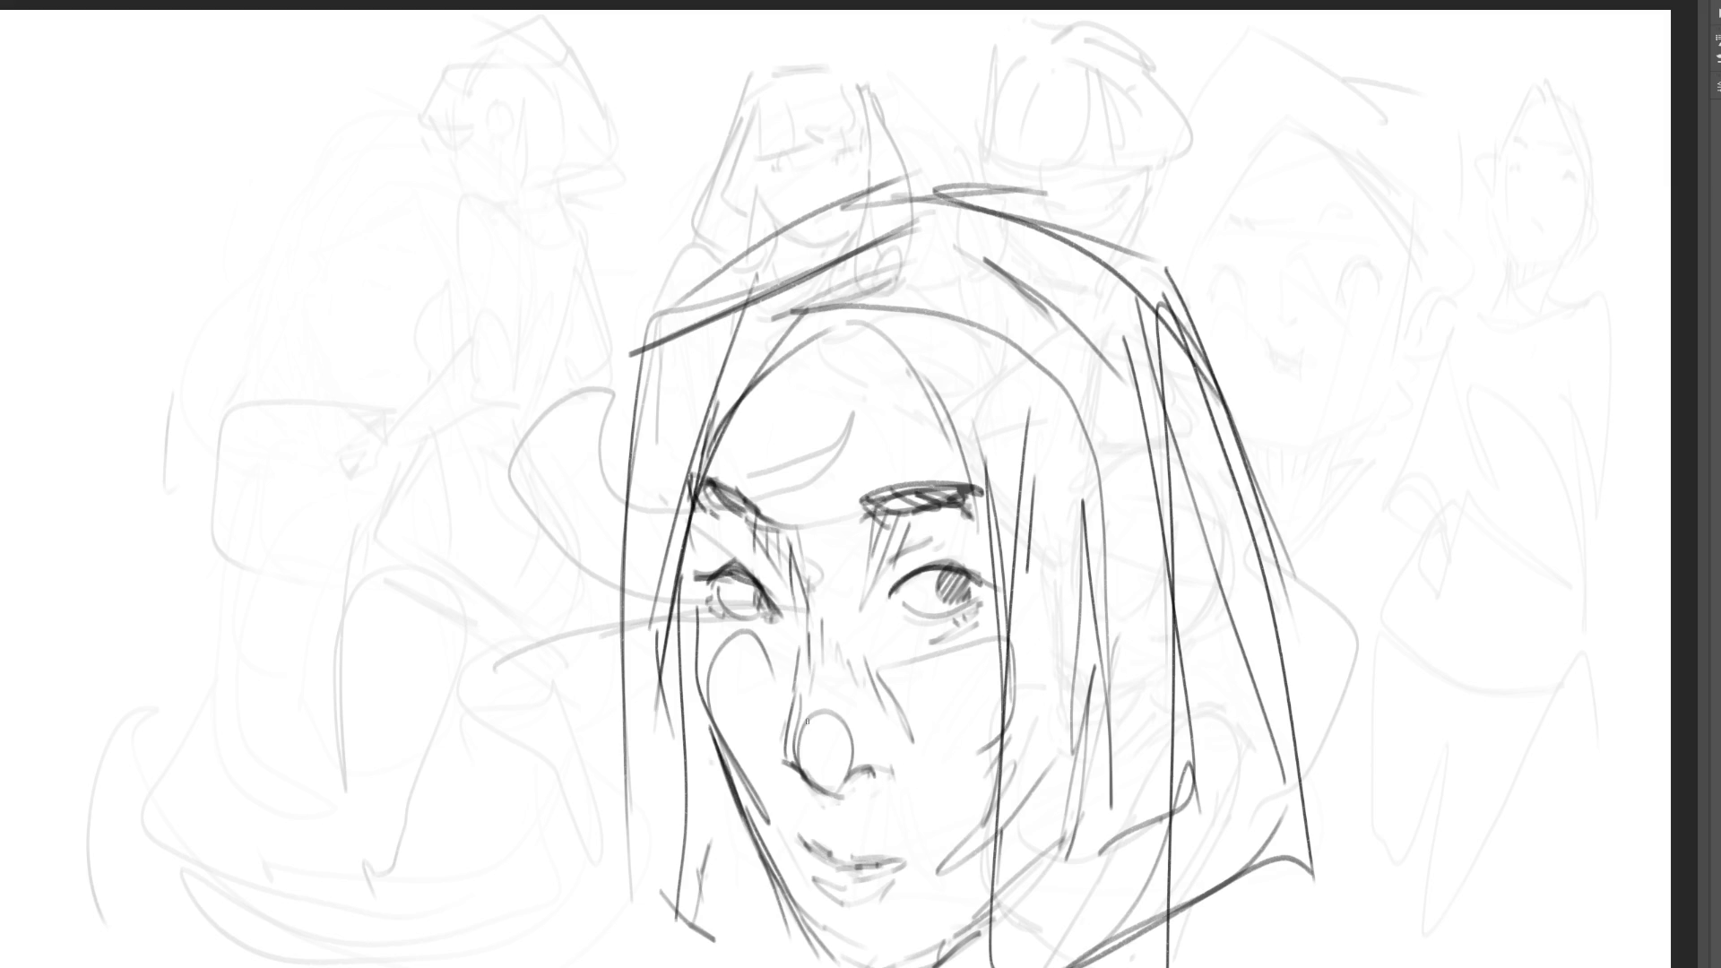
mouse_move(795, 707)
mouse_down()
mouse_move(793, 737)
mouse_move(797, 712)
mouse_up()
mouse_move(837, 676)
mouse_down()
mouse_move(862, 769)
mouse_move(840, 789)
mouse_move(903, 774)
mouse_up()
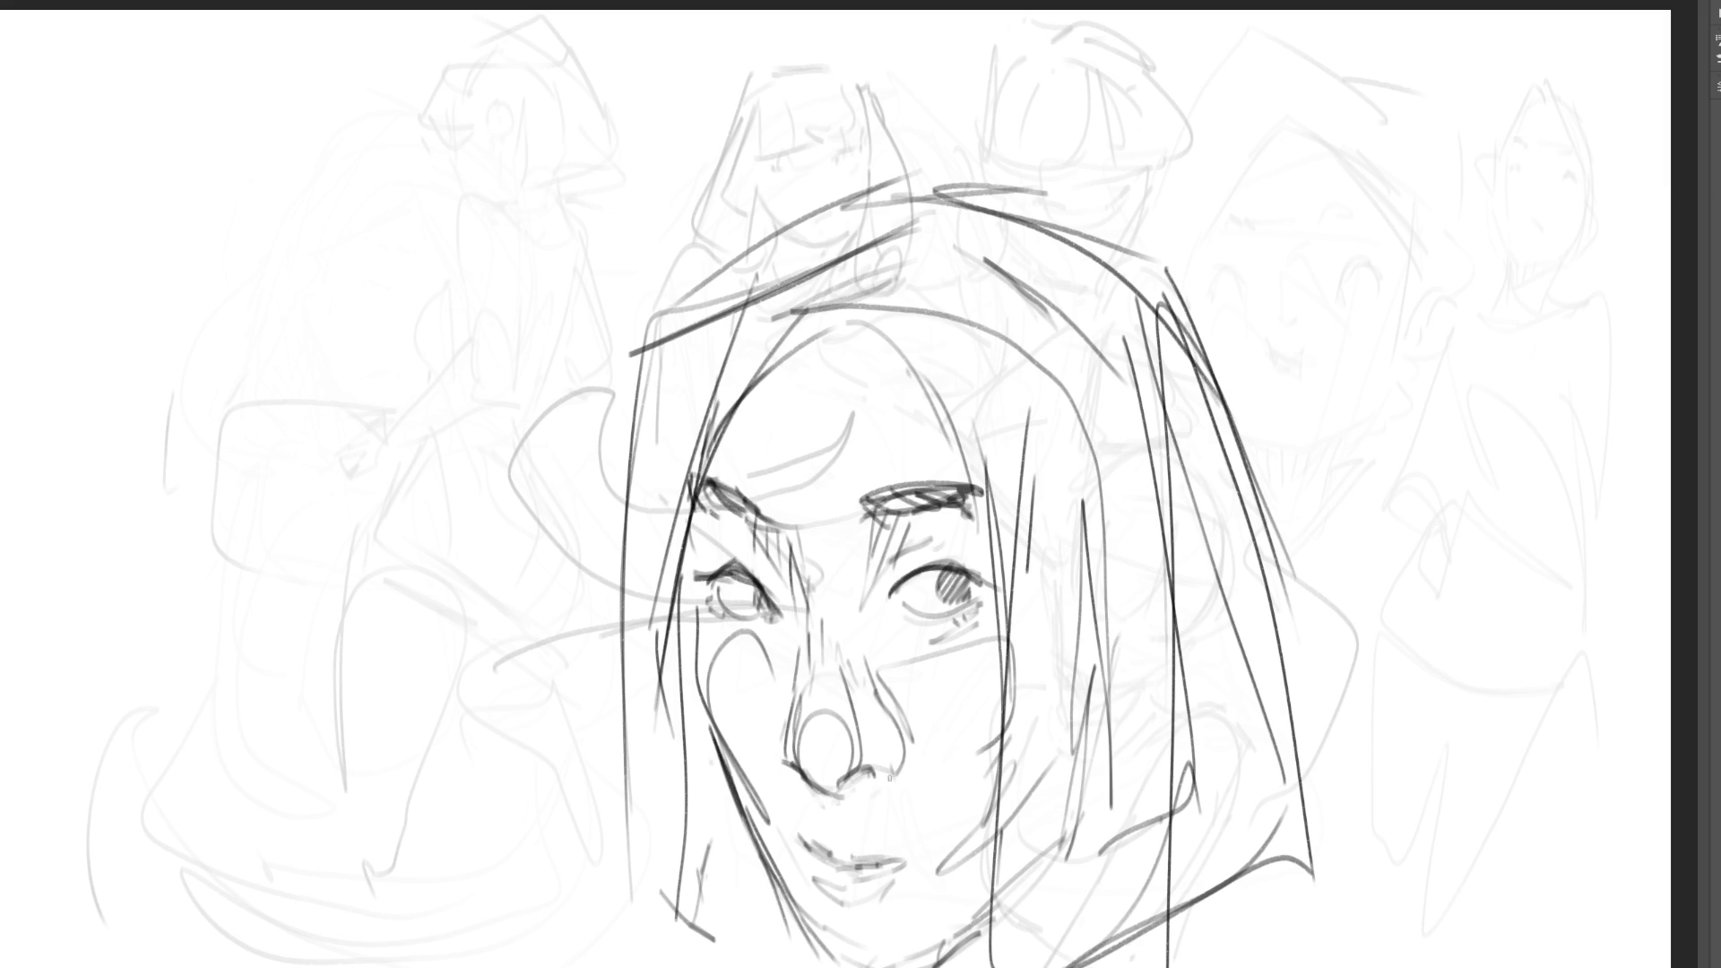
drag(794, 681, 781, 751)
- Define the upper and lower lips, mouth corners and shade under the lip
mouse_move(794, 828)
mouse_down()
mouse_move(900, 856)
mouse_move(806, 848)
mouse_move(856, 863)
mouse_move(907, 841)
mouse_move(935, 859)
mouse_move(834, 883)
mouse_move(923, 860)
mouse_up()
mouse_move(840, 897)
mouse_down()
mouse_move(857, 902)
mouse_move(832, 856)
mouse_move(894, 858)
mouse_up()
drag(899, 866, 934, 857)
drag(846, 907, 891, 896)
- Reinforce the jaw and neck line along the bottom of the face
drag(913, 965, 1027, 924)
drag(1031, 937, 1095, 897)
drag(1098, 898, 1201, 824)
drag(1201, 826, 1230, 690)
- Add lines down the right side of the hair and darken the top-left hairline
drag(1126, 346, 1205, 689)
mouse_move(1221, 570)
mouse_down()
mouse_move(812, 271)
mouse_move(892, 314)
mouse_up()
drag(755, 278, 868, 298)
drag(677, 262, 819, 291)
drag(717, 272, 847, 303)
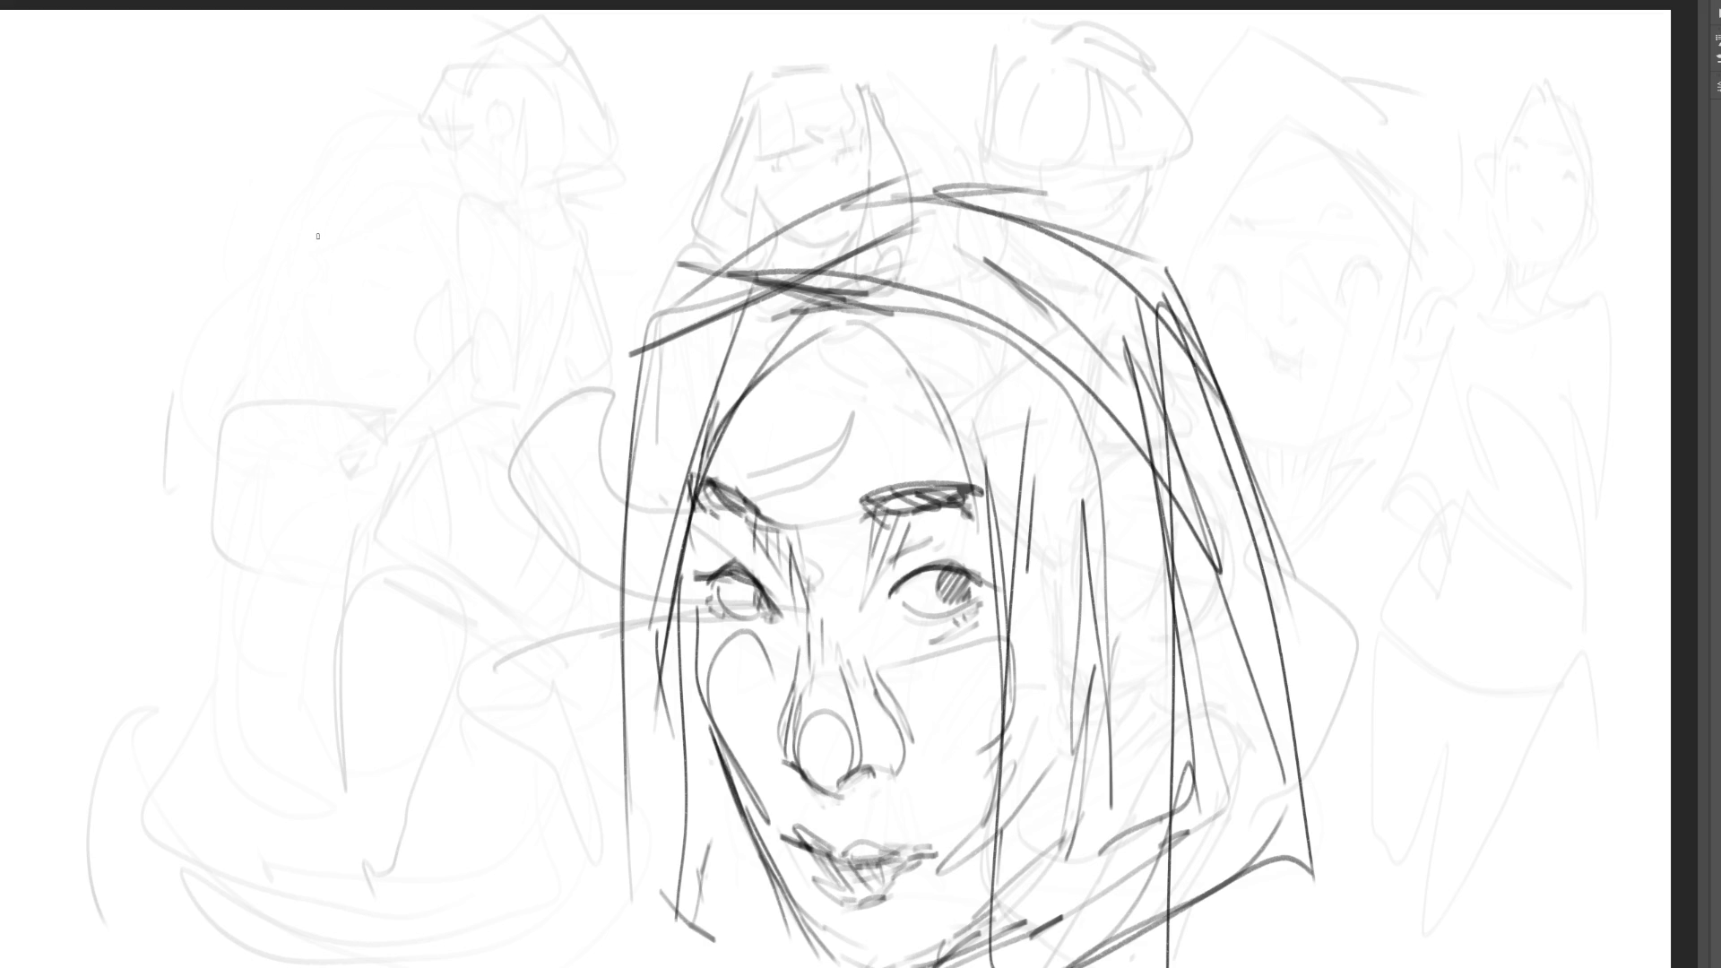
- Sketch a box shape with a peaked top at the upper left
mouse_move(271, 307)
mouse_down()
mouse_move(356, 185)
mouse_move(391, 260)
mouse_up()
mouse_move(348, 173)
mouse_down()
mouse_move(527, 237)
mouse_move(566, 429)
mouse_move(477, 482)
mouse_up()
mouse_move(578, 447)
mouse_down()
mouse_move(474, 488)
mouse_move(383, 594)
mouse_up()
mouse_move(265, 327)
mouse_down()
mouse_move(347, 616)
mouse_move(556, 484)
mouse_move(574, 448)
mouse_up()
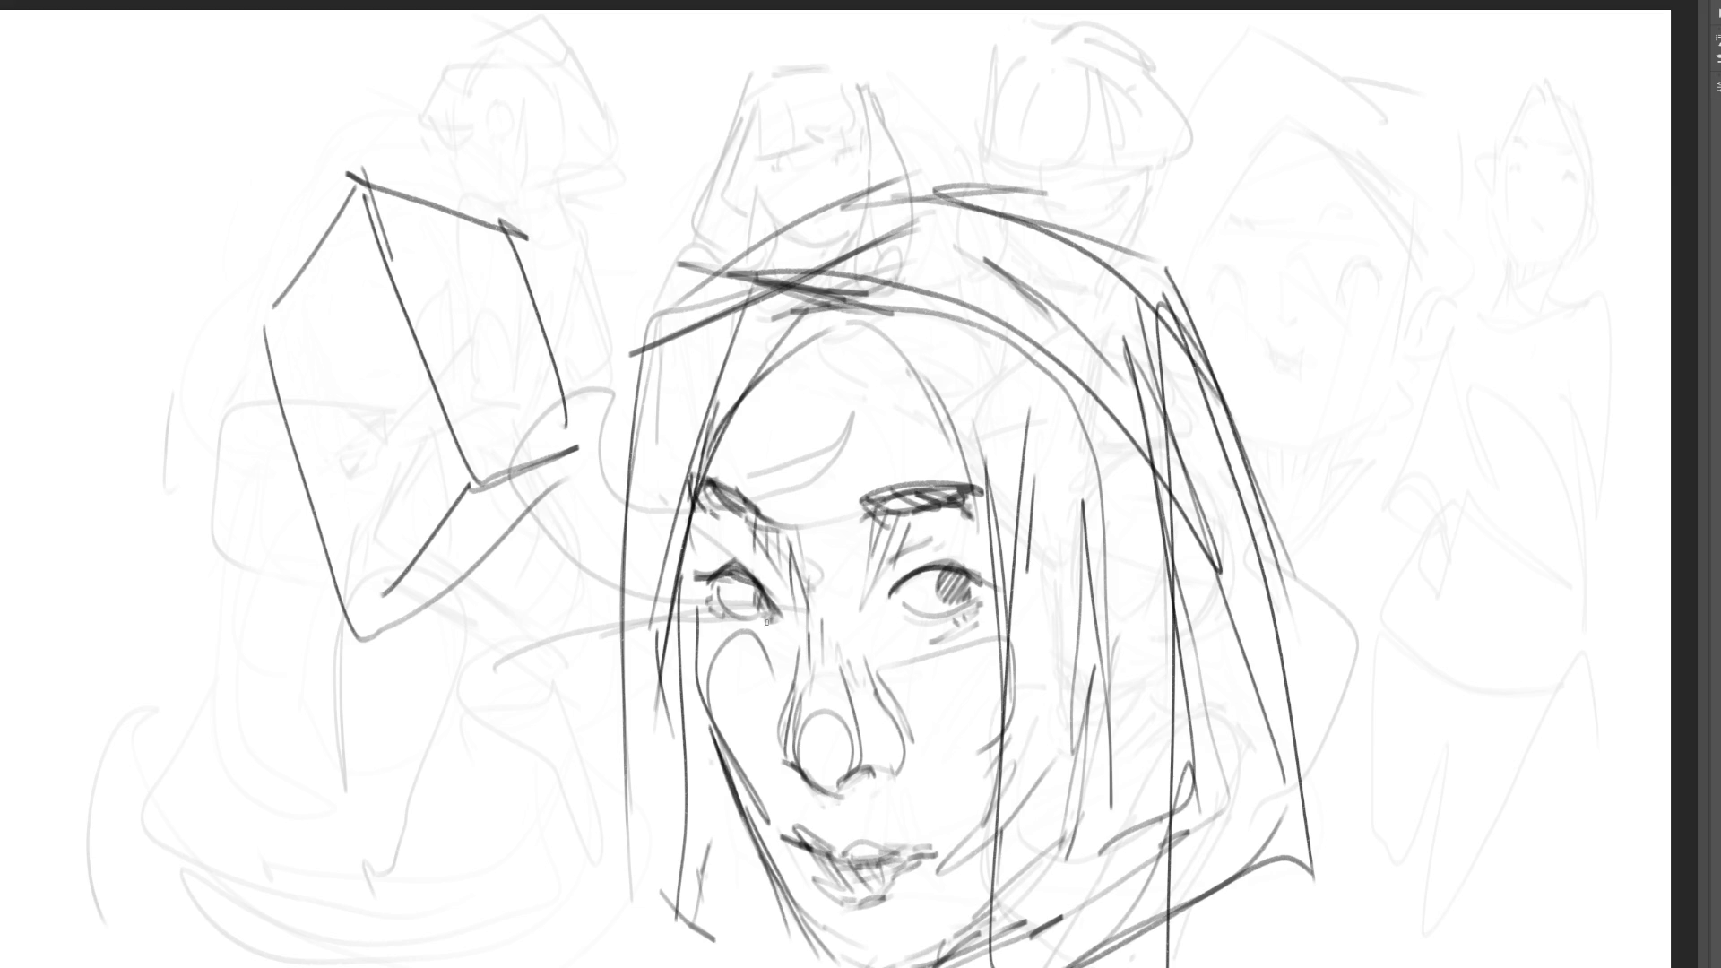
- Draw round glasses with both lenses and temple arms on the woman's face
mouse_move(790, 670)
mouse_down()
mouse_move(842, 666)
mouse_move(784, 659)
mouse_move(627, 555)
mouse_move(750, 683)
mouse_move(691, 744)
mouse_move(861, 667)
mouse_move(923, 538)
mouse_move(901, 711)
mouse_move(888, 537)
mouse_move(879, 717)
mouse_up()
mouse_move(1076, 609)
mouse_down()
mouse_move(1089, 686)
mouse_move(1204, 478)
mouse_up()
drag(1103, 583, 1224, 473)
drag(574, 596, 659, 535)
drag(637, 571, 745, 503)
mouse_move(1087, 559)
mouse_down()
mouse_move(1184, 478)
mouse_move(1205, 495)
mouse_up()
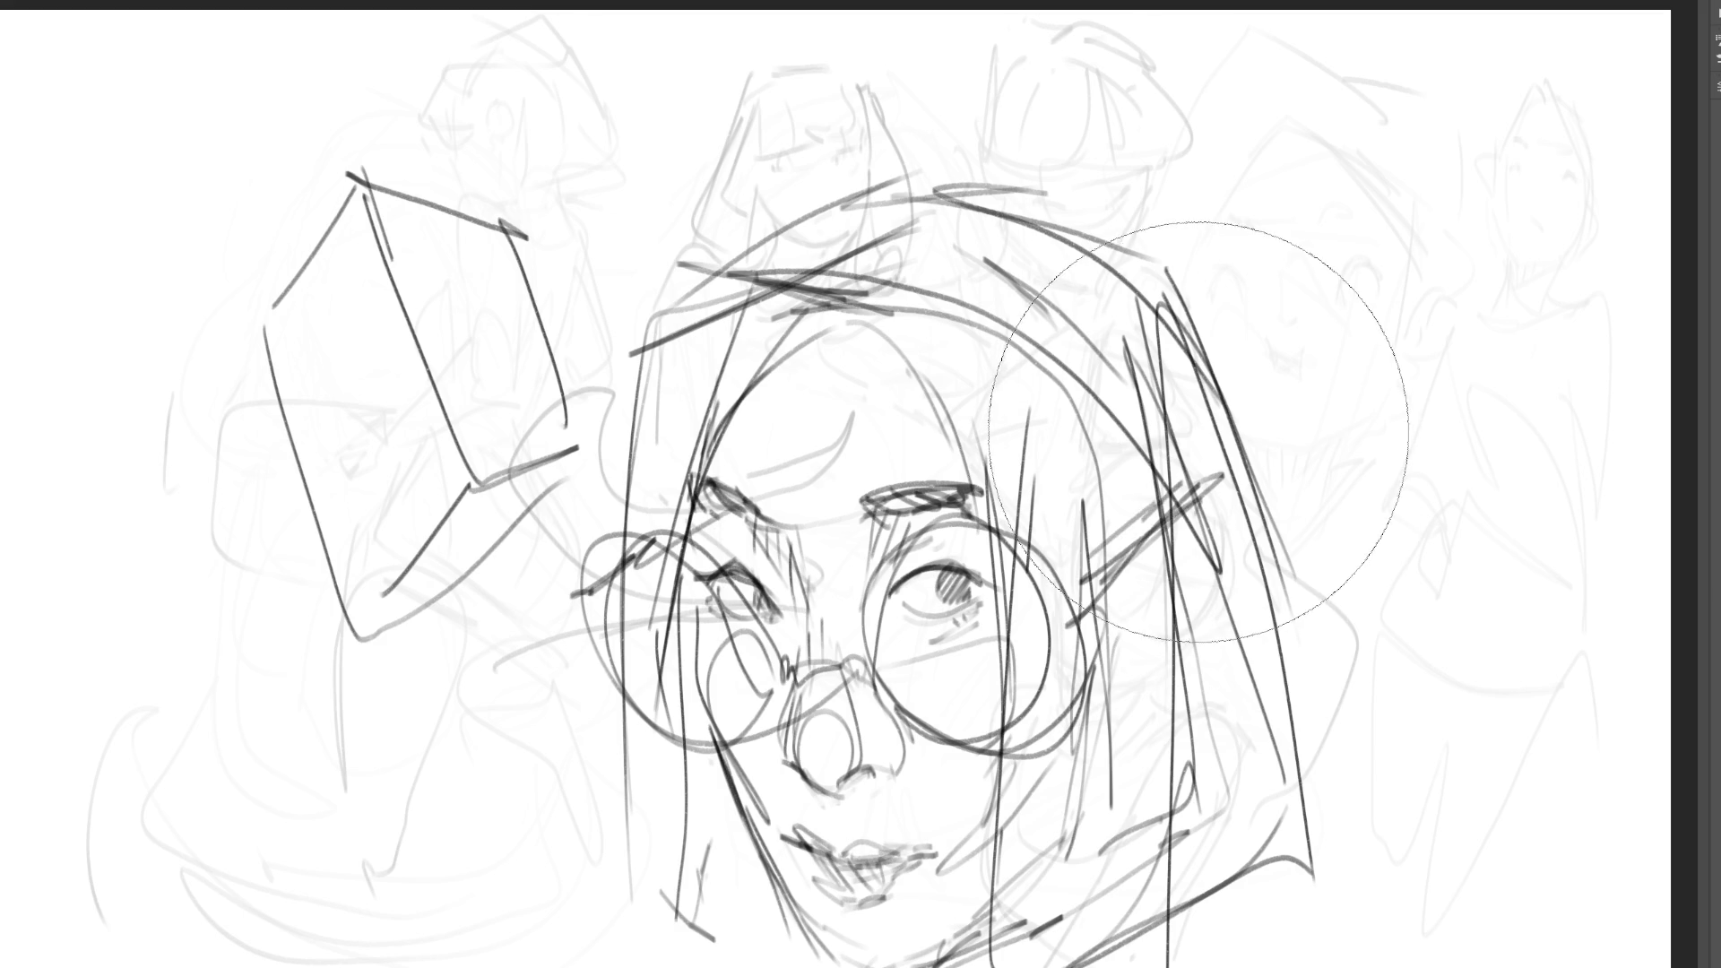
- Fade the sketch to 30% opacity, lighten the right hair, and return to the brush
key(3)
mouse_move(76, 679)
mouse_down()
mouse_move(691, 218)
mouse_move(1398, 923)
mouse_move(1255, 538)
mouse_up()
key(b)
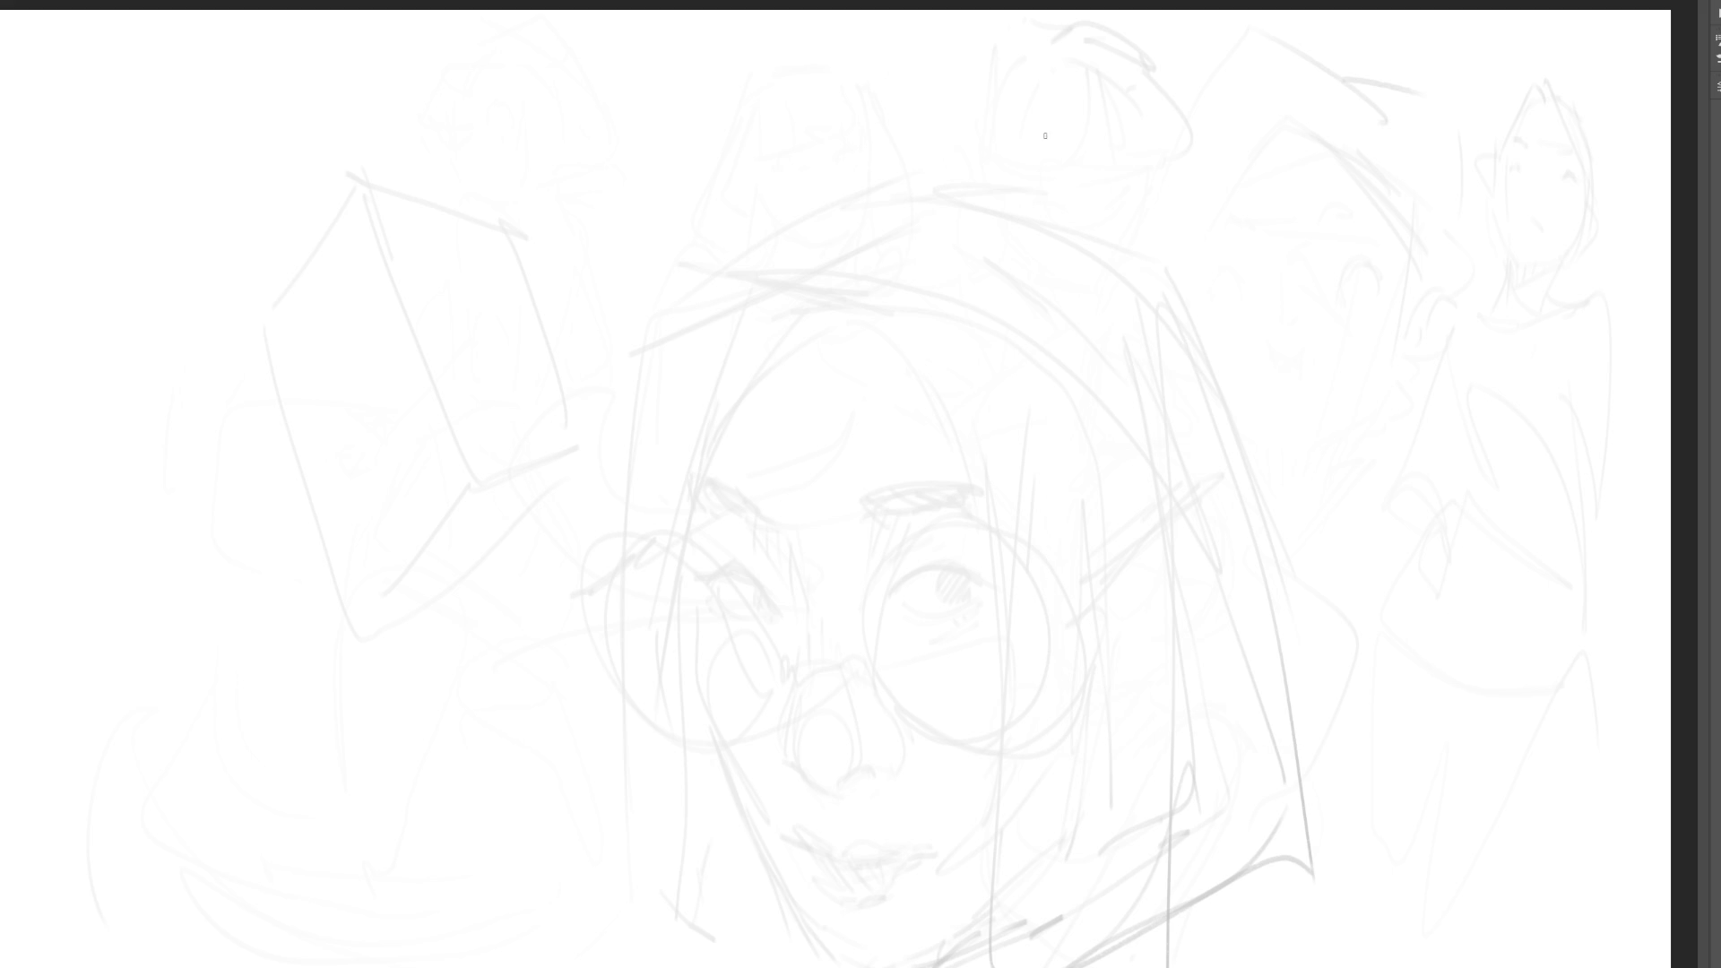
- Draw a small tilted-up head with ear, jawline and neck lines near the top
mouse_move(1056, 68)
mouse_down()
mouse_move(1022, 113)
mouse_move(1121, 94)
mouse_move(1132, 219)
mouse_up()
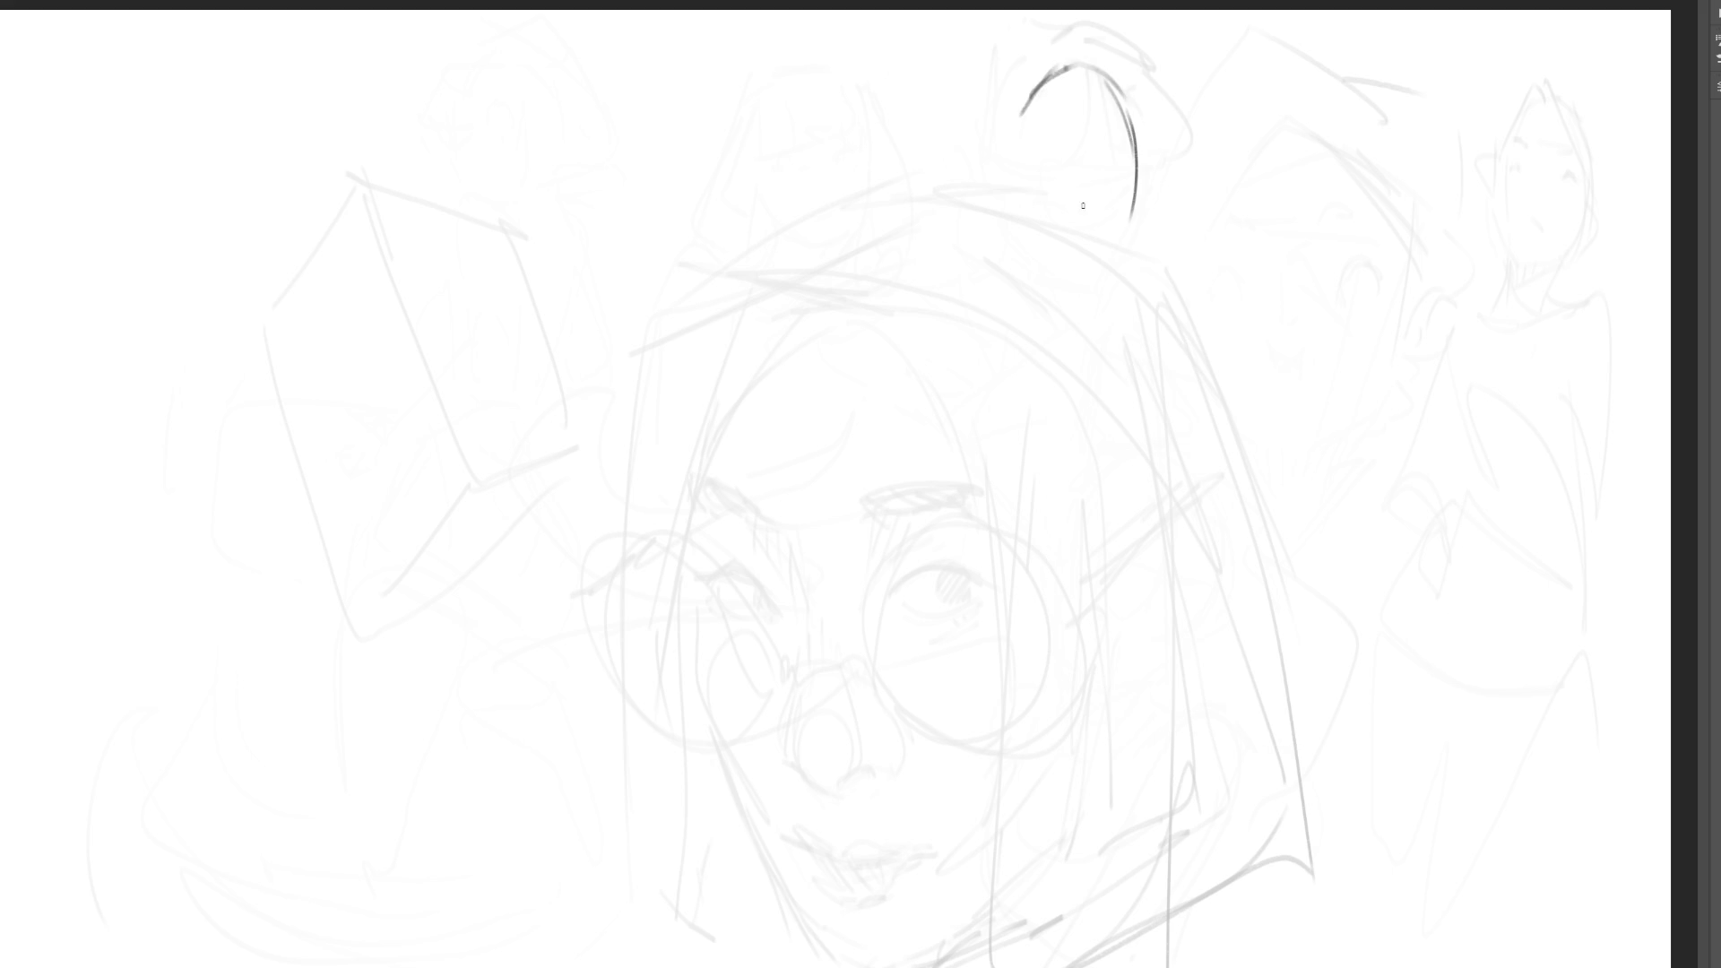
drag(1034, 96, 1022, 202)
mouse_move(1026, 141)
mouse_down()
mouse_move(1017, 193)
mouse_move(1045, 183)
mouse_move(1074, 115)
mouse_move(1130, 135)
mouse_move(1086, 89)
mouse_move(1126, 107)
mouse_move(1138, 158)
mouse_move(1117, 232)
mouse_up()
mouse_move(1120, 153)
mouse_down()
mouse_move(1131, 220)
mouse_move(1070, 222)
mouse_move(1119, 228)
mouse_up()
drag(1131, 224, 1136, 244)
mouse_move(1040, 177)
mouse_down()
mouse_move(1110, 276)
mouse_move(1141, 282)
mouse_up()
mouse_move(1080, 221)
mouse_down()
mouse_move(1133, 205)
mouse_move(1134, 242)
mouse_move(1067, 264)
mouse_move(1132, 298)
mouse_up()
drag(1151, 233, 1165, 280)
- Add hair over the small head and outline a collar below the neck
mouse_move(1040, 179)
mouse_down()
mouse_move(1041, 274)
mouse_move(1031, 151)
mouse_move(1035, 169)
mouse_move(1108, 58)
mouse_move(1152, 157)
mouse_up()
drag(1162, 153, 1156, 192)
mouse_move(1031, 74)
mouse_down()
mouse_move(1011, 116)
mouse_move(1015, 251)
mouse_move(1053, 253)
mouse_up()
drag(1148, 195, 1165, 242)
mouse_move(1047, 274)
mouse_down()
mouse_move(1084, 309)
mouse_move(1170, 273)
mouse_up()
mouse_move(1143, 218)
mouse_down()
mouse_move(1167, 273)
mouse_move(1108, 296)
mouse_up()
drag(1102, 300, 1085, 314)
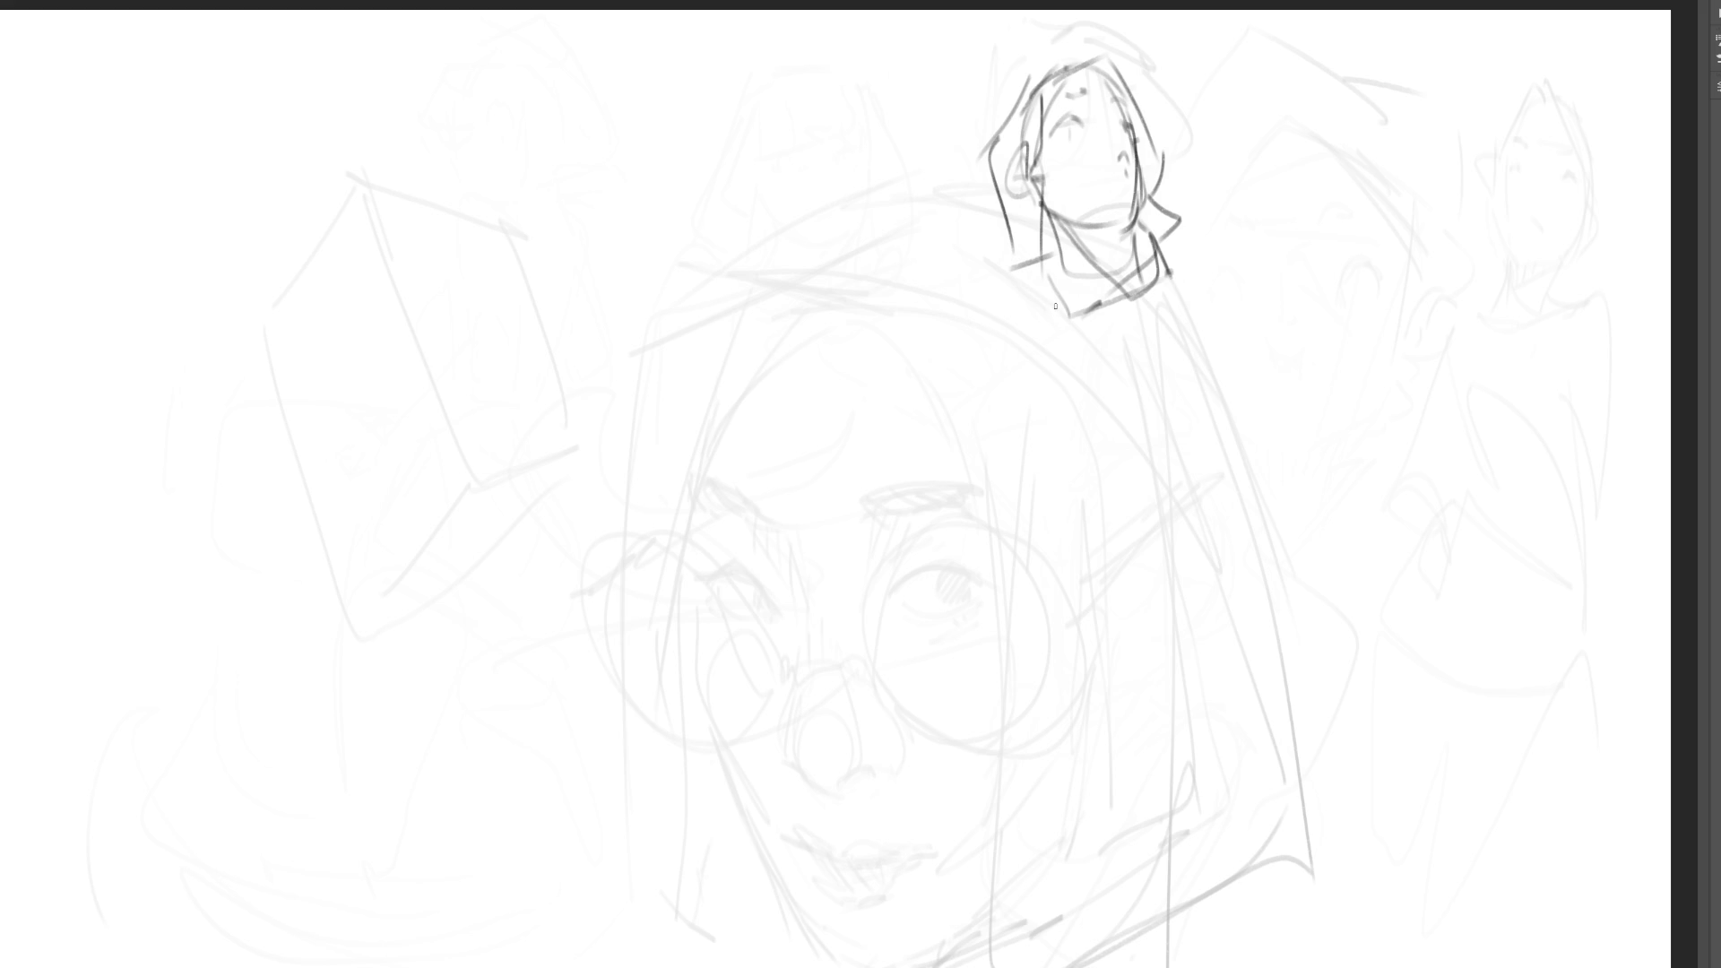
- Outline a round head with jaw and ear at left, trailing a doubled wavy tail
mouse_move(304, 315)
mouse_down()
mouse_move(350, 524)
mouse_move(333, 272)
mouse_move(462, 237)
mouse_move(480, 255)
mouse_up()
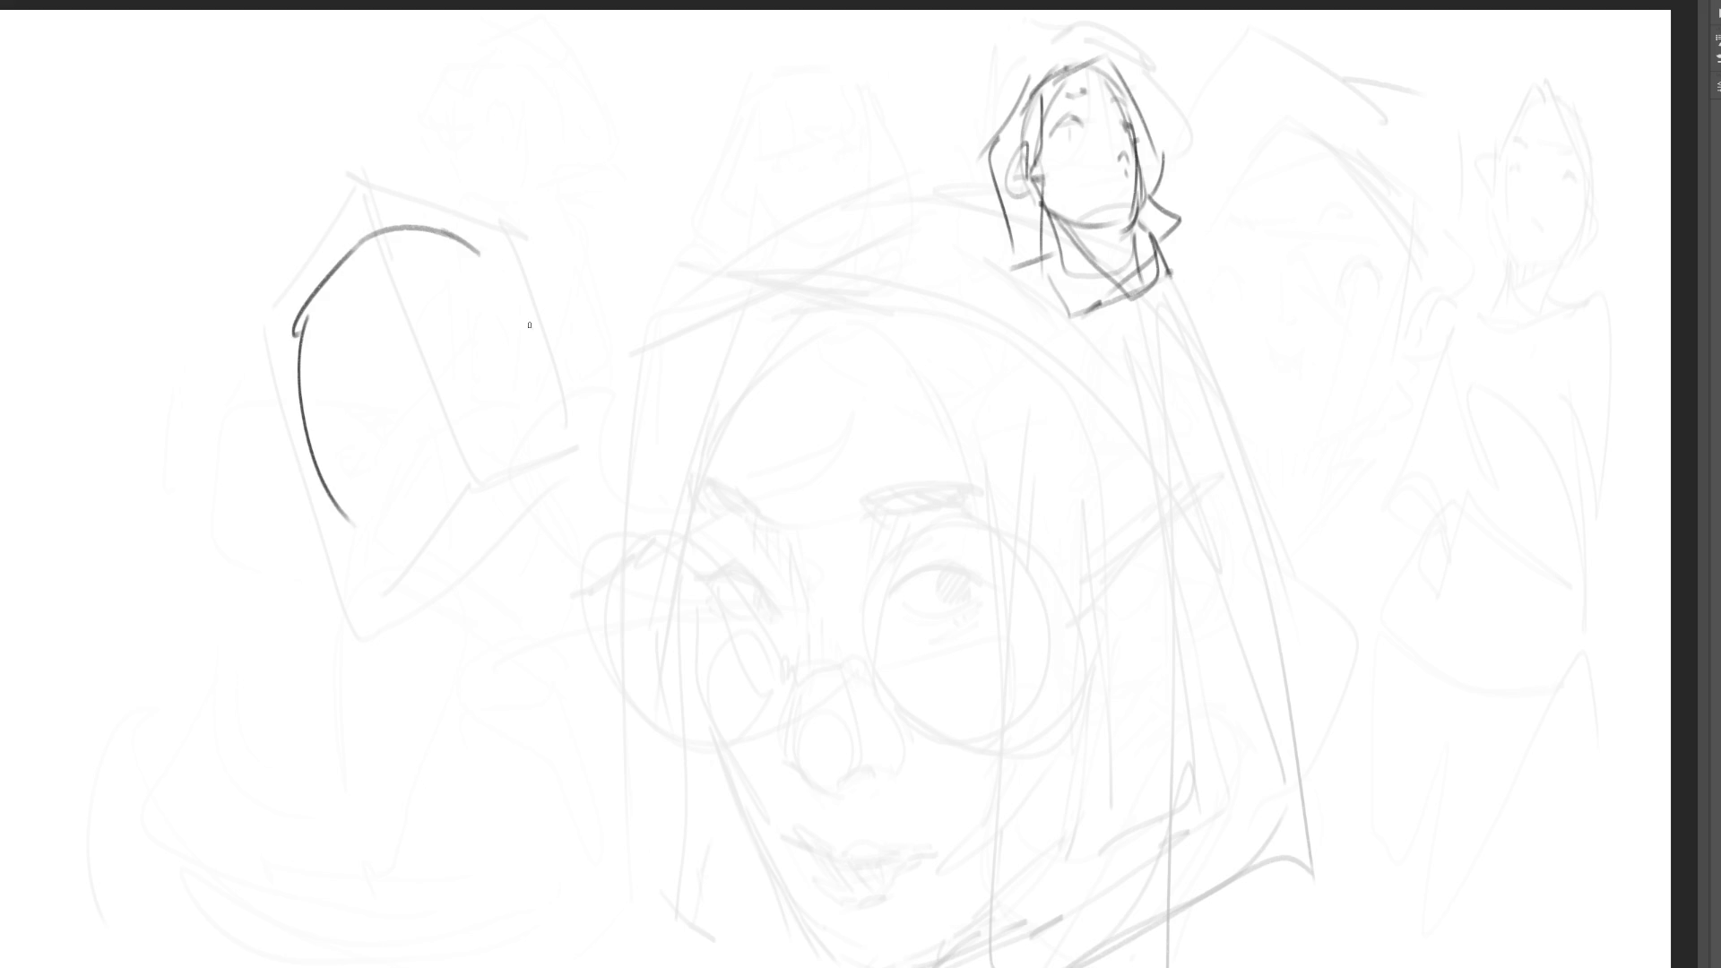
mouse_move(387, 568)
mouse_down()
mouse_move(437, 574)
mouse_move(475, 549)
mouse_move(604, 408)
mouse_move(582, 439)
mouse_up()
mouse_move(511, 507)
mouse_down()
mouse_move(491, 526)
mouse_move(514, 525)
mouse_up()
mouse_move(600, 421)
mouse_down()
mouse_move(619, 393)
mouse_move(641, 415)
mouse_move(590, 404)
mouse_up()
drag(591, 408, 538, 337)
mouse_move(479, 271)
mouse_down()
mouse_move(524, 336)
mouse_move(547, 289)
mouse_up()
mouse_move(539, 333)
mouse_down()
mouse_move(599, 300)
mouse_move(599, 317)
mouse_move(804, 275)
mouse_up()
drag(600, 363, 785, 287)
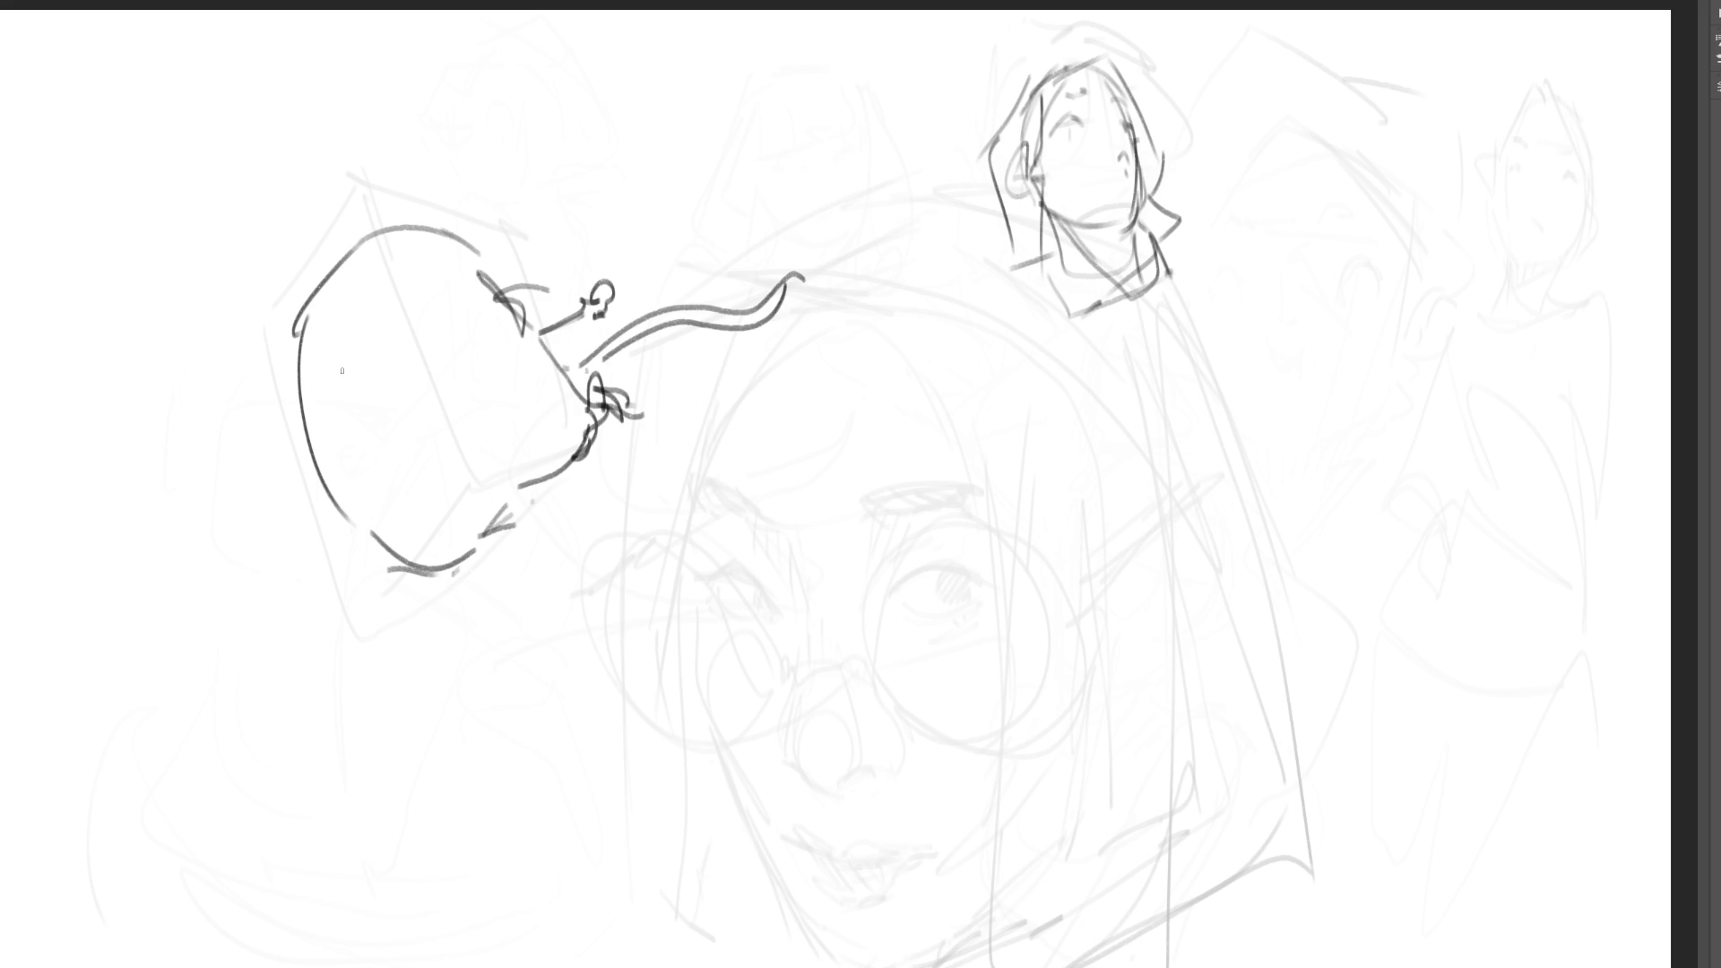
- Add face arcs, pointed ears, outline darkening and a jagged mouth to the creature
mouse_move(314, 401)
mouse_down()
mouse_move(406, 334)
mouse_move(364, 410)
mouse_move(416, 355)
mouse_move(356, 414)
mouse_move(328, 404)
mouse_move(392, 333)
mouse_move(349, 386)
mouse_move(362, 376)
mouse_up()
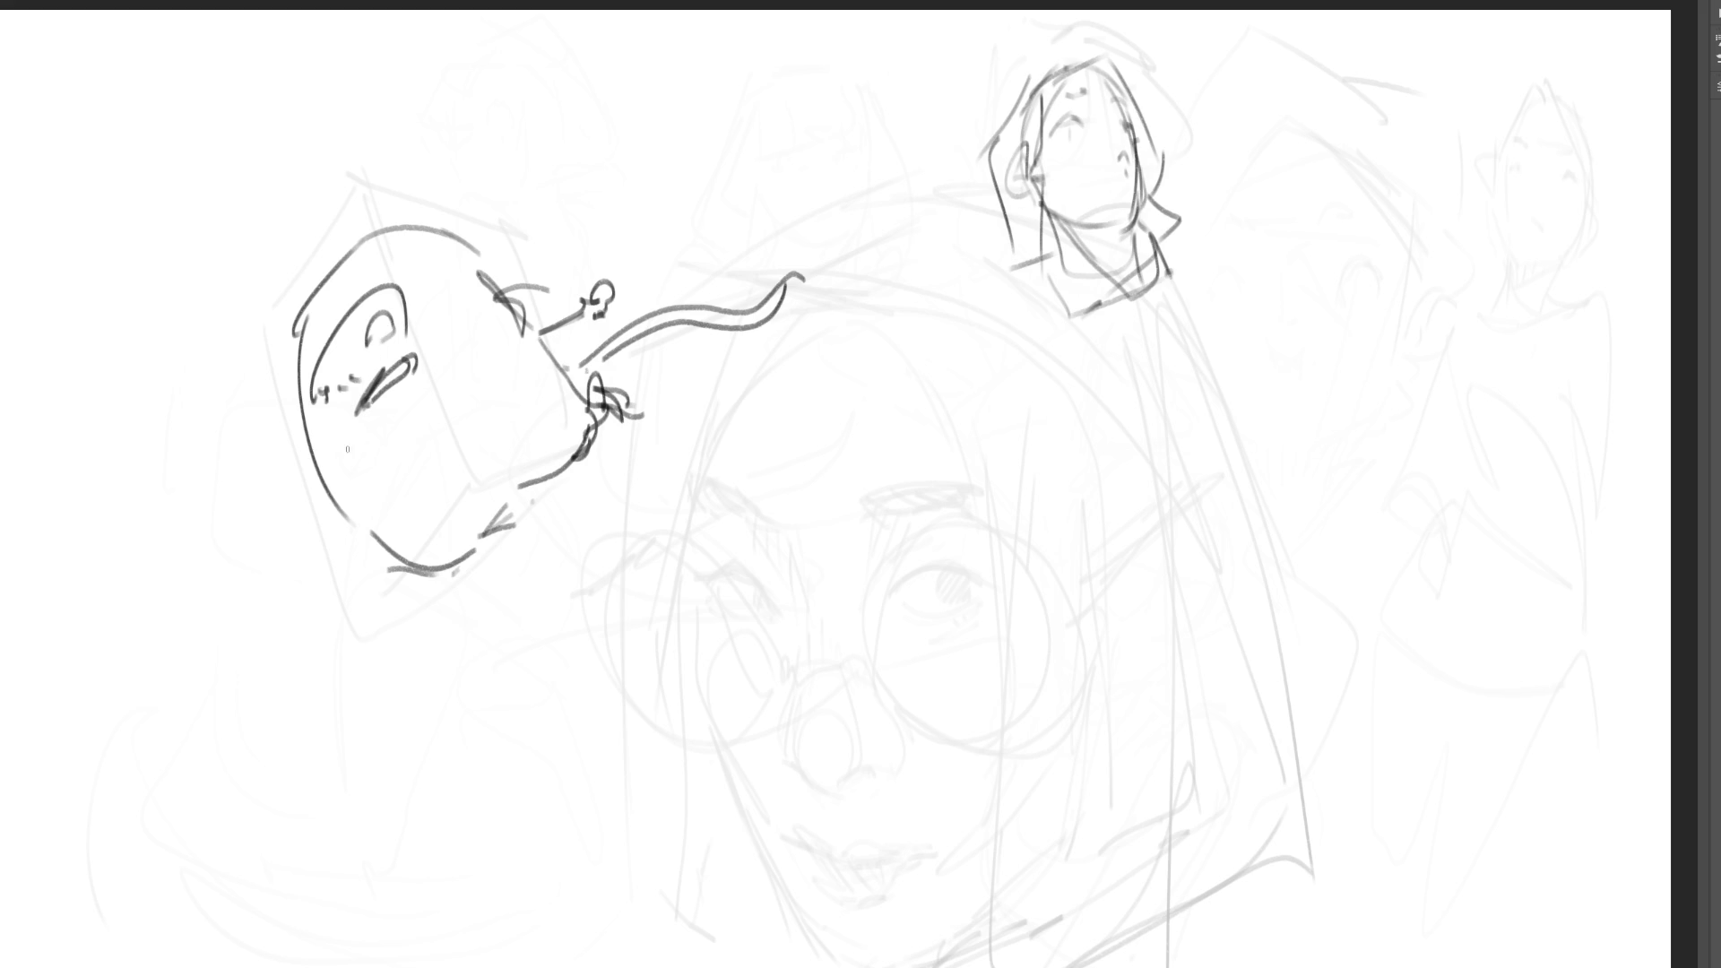
drag(469, 267, 480, 310)
drag(294, 420, 307, 442)
drag(411, 577, 438, 580)
drag(552, 500, 536, 512)
drag(457, 235, 491, 267)
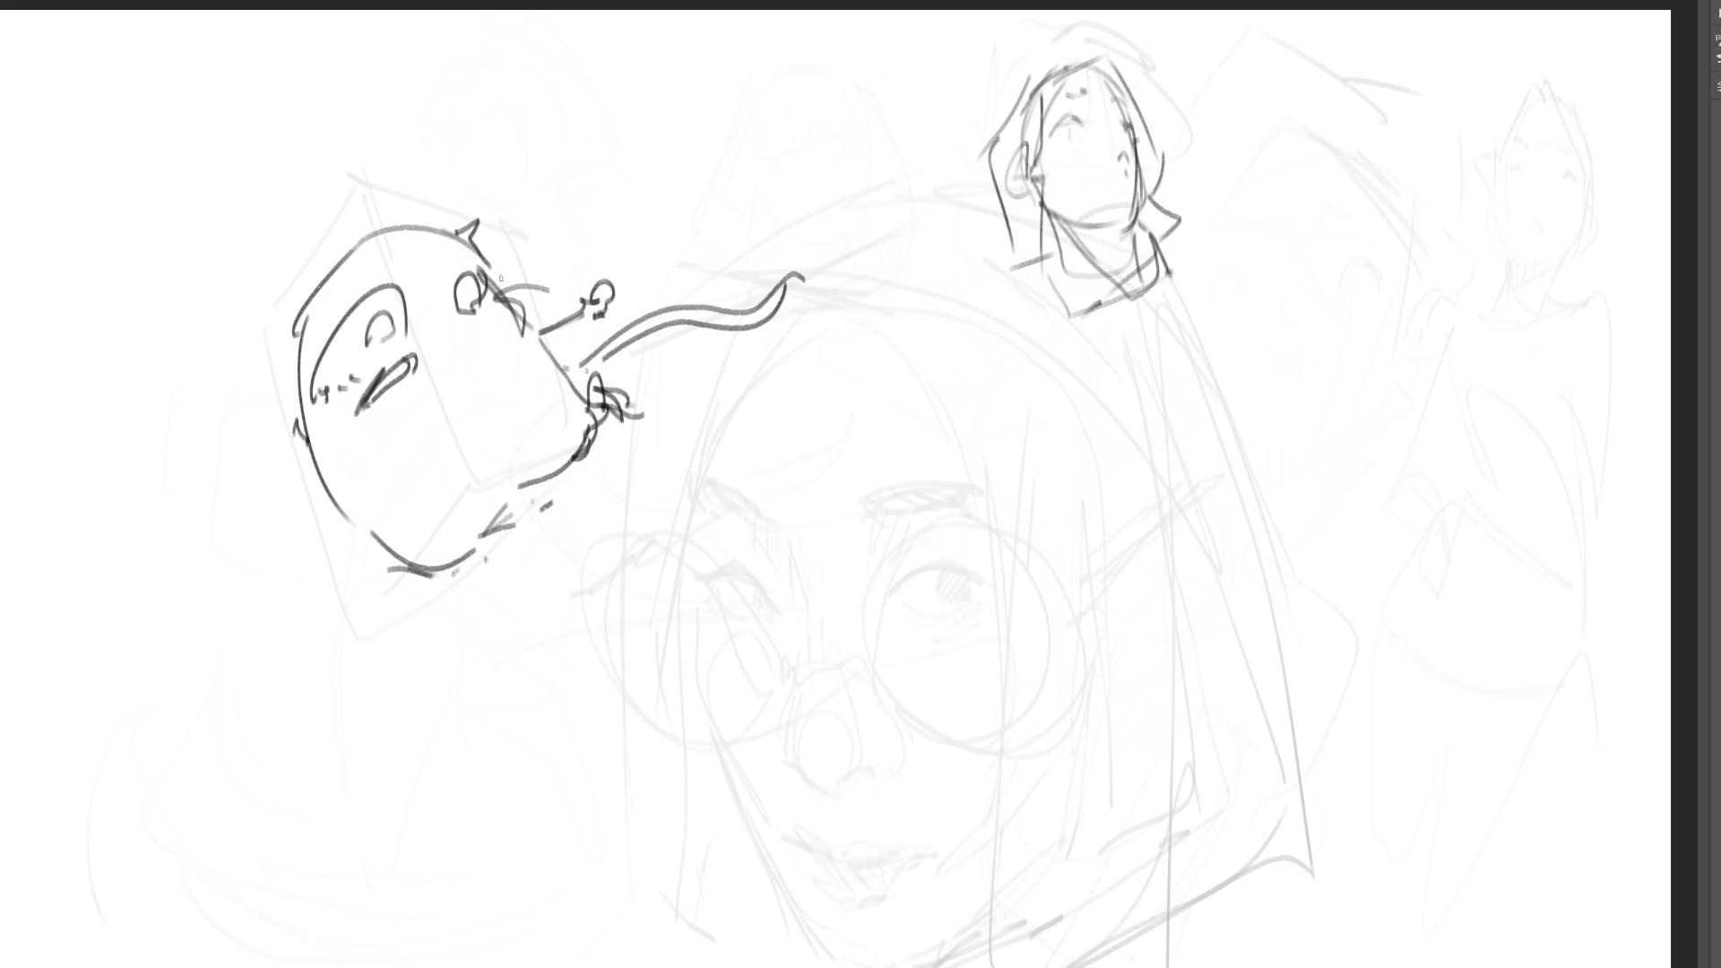
drag(298, 313, 377, 223)
drag(319, 405, 347, 420)
- Outline a block-shaped head on the right and draw its eyes
mouse_move(1277, 162)
mouse_down()
mouse_move(1194, 330)
mouse_move(1430, 112)
mouse_move(1477, 215)
mouse_move(1503, 360)
mouse_up()
drag(1495, 309, 1400, 542)
mouse_move(1193, 330)
mouse_down()
mouse_move(1179, 369)
mouse_move(1314, 503)
mouse_move(1370, 519)
mouse_up()
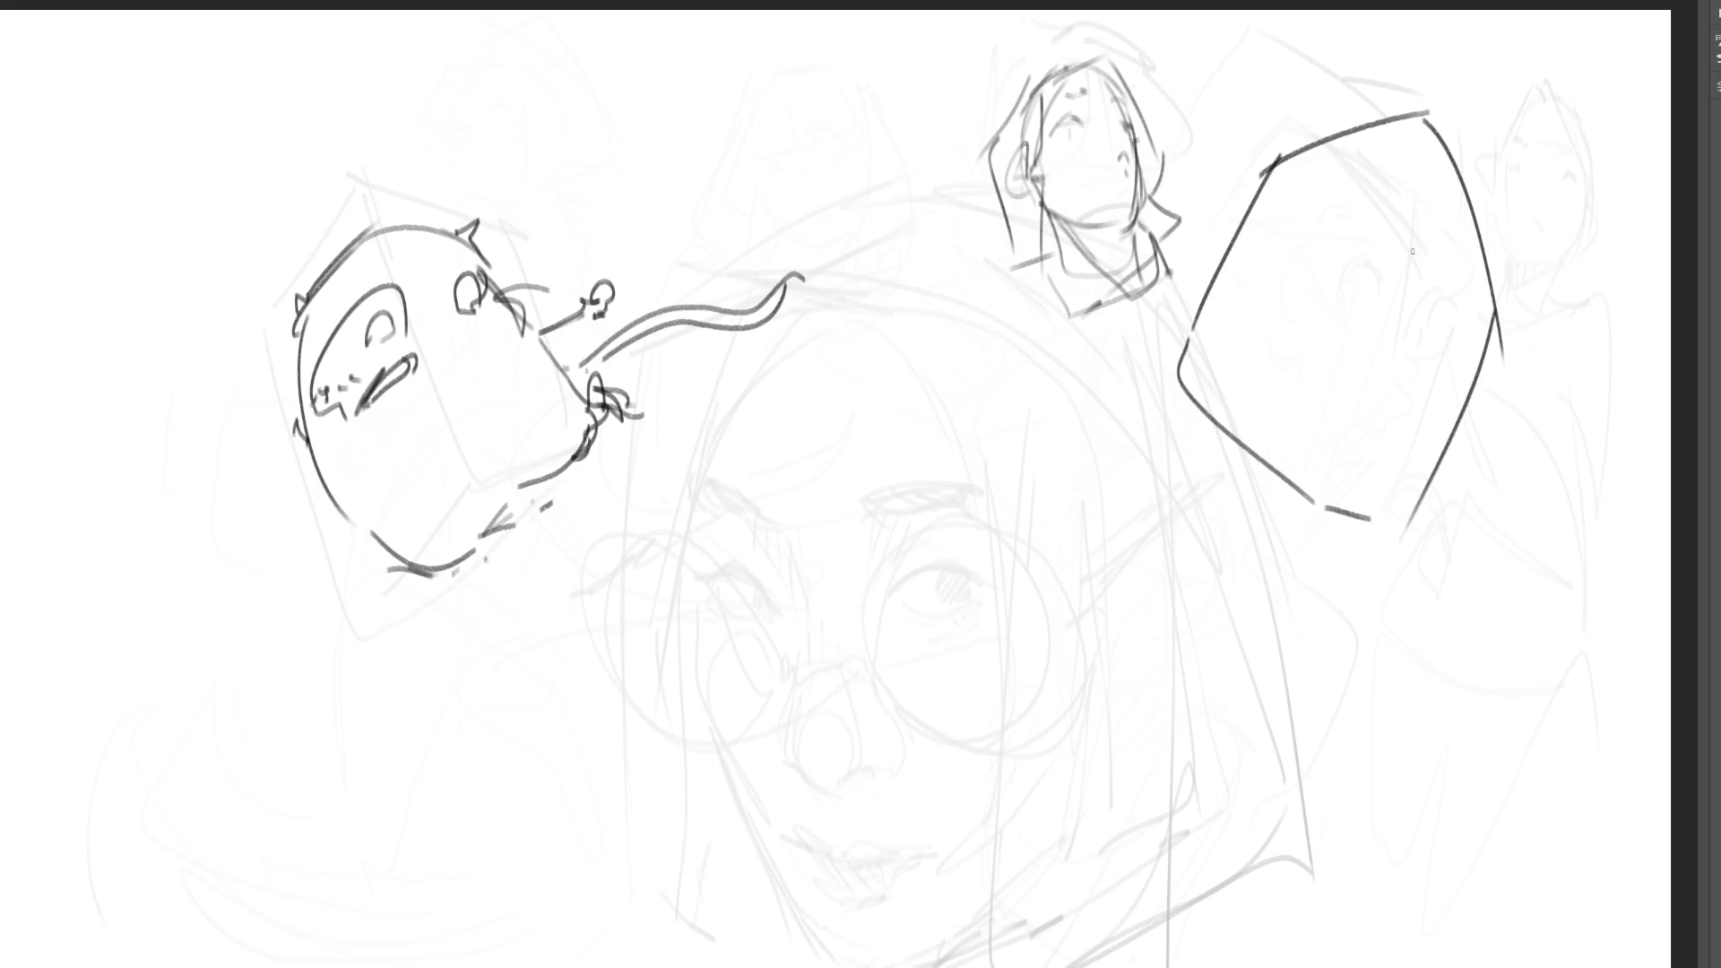
mouse_move(1357, 242)
mouse_down()
mouse_move(1349, 211)
mouse_move(1391, 192)
mouse_move(1400, 253)
mouse_up()
mouse_move(1442, 331)
mouse_down()
mouse_move(1471, 320)
mouse_move(1472, 351)
mouse_move(1445, 357)
mouse_move(1468, 319)
mouse_up()
mouse_move(1353, 215)
mouse_down()
mouse_move(1391, 193)
mouse_move(1404, 230)
mouse_up()
drag(1458, 333, 1472, 331)
- Add face lines and mouth marks inside the head, plus ears at both corners
drag(1424, 305, 1433, 311)
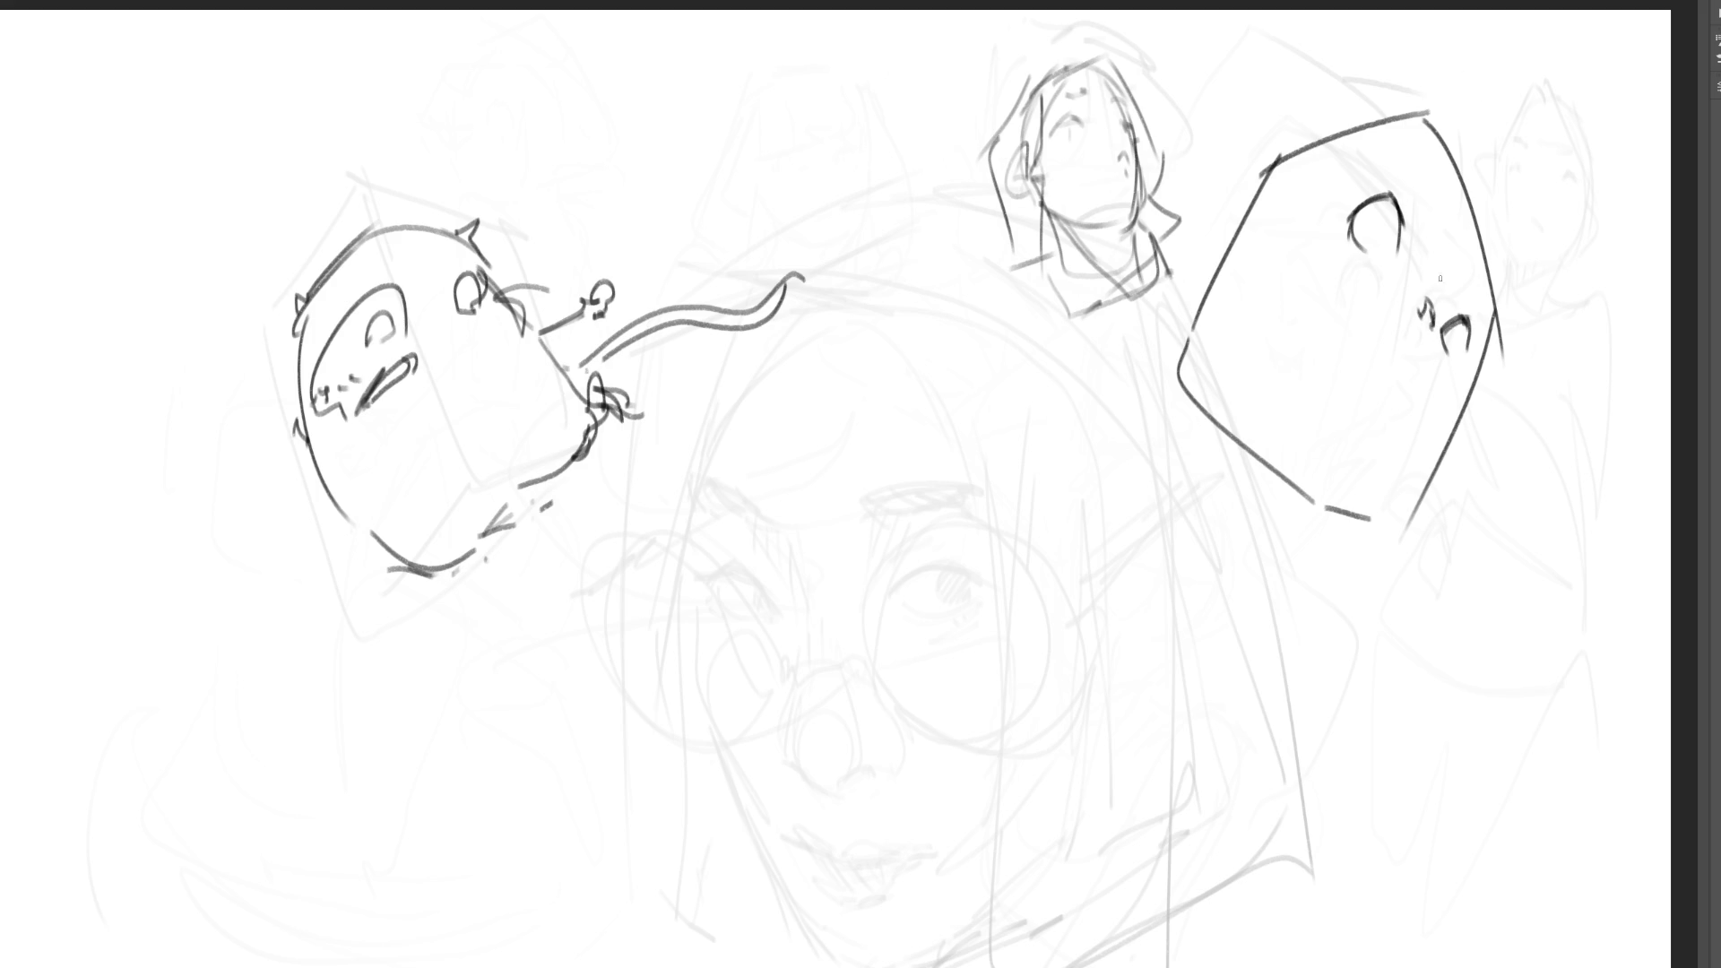
drag(1419, 212, 1450, 274)
drag(1401, 330, 1410, 346)
mouse_move(1323, 191)
mouse_down()
mouse_move(1376, 144)
mouse_move(1448, 233)
mouse_up()
mouse_move(1324, 188)
mouse_down()
mouse_move(1416, 364)
mouse_move(1461, 385)
mouse_up()
drag(1456, 248, 1487, 318)
drag(1271, 172, 1247, 219)
drag(1484, 371, 1478, 381)
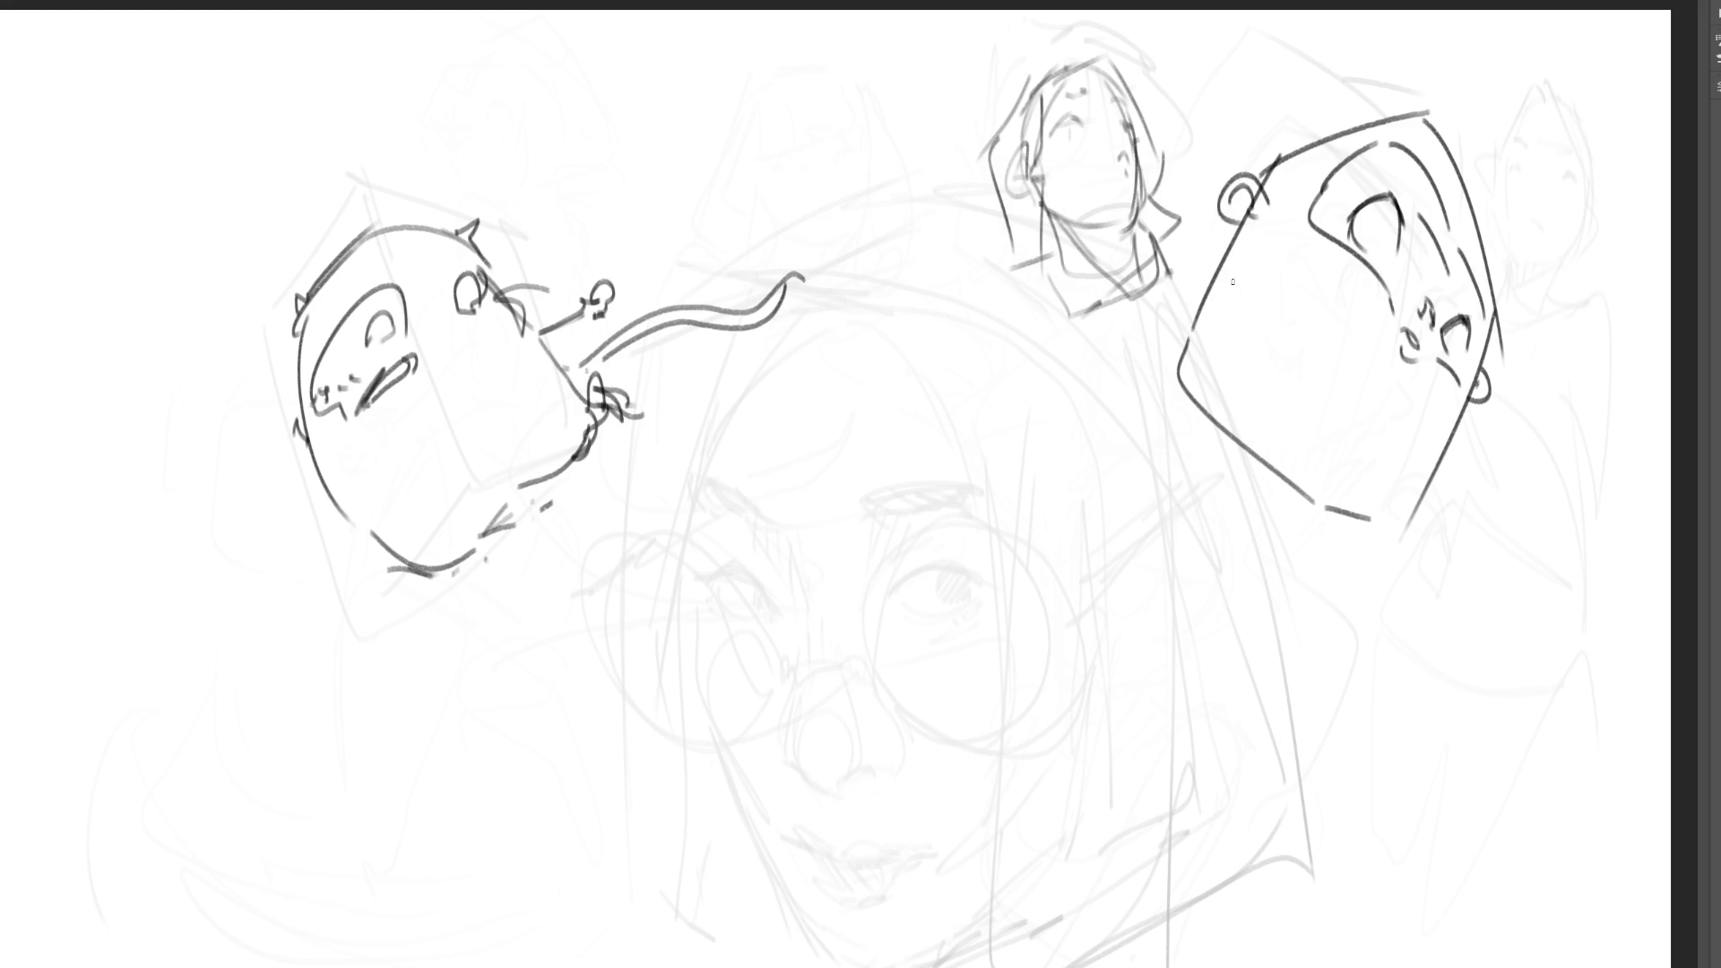
- Draw two long legs down from the head, each ending in a foot
drag(1228, 253, 1208, 704)
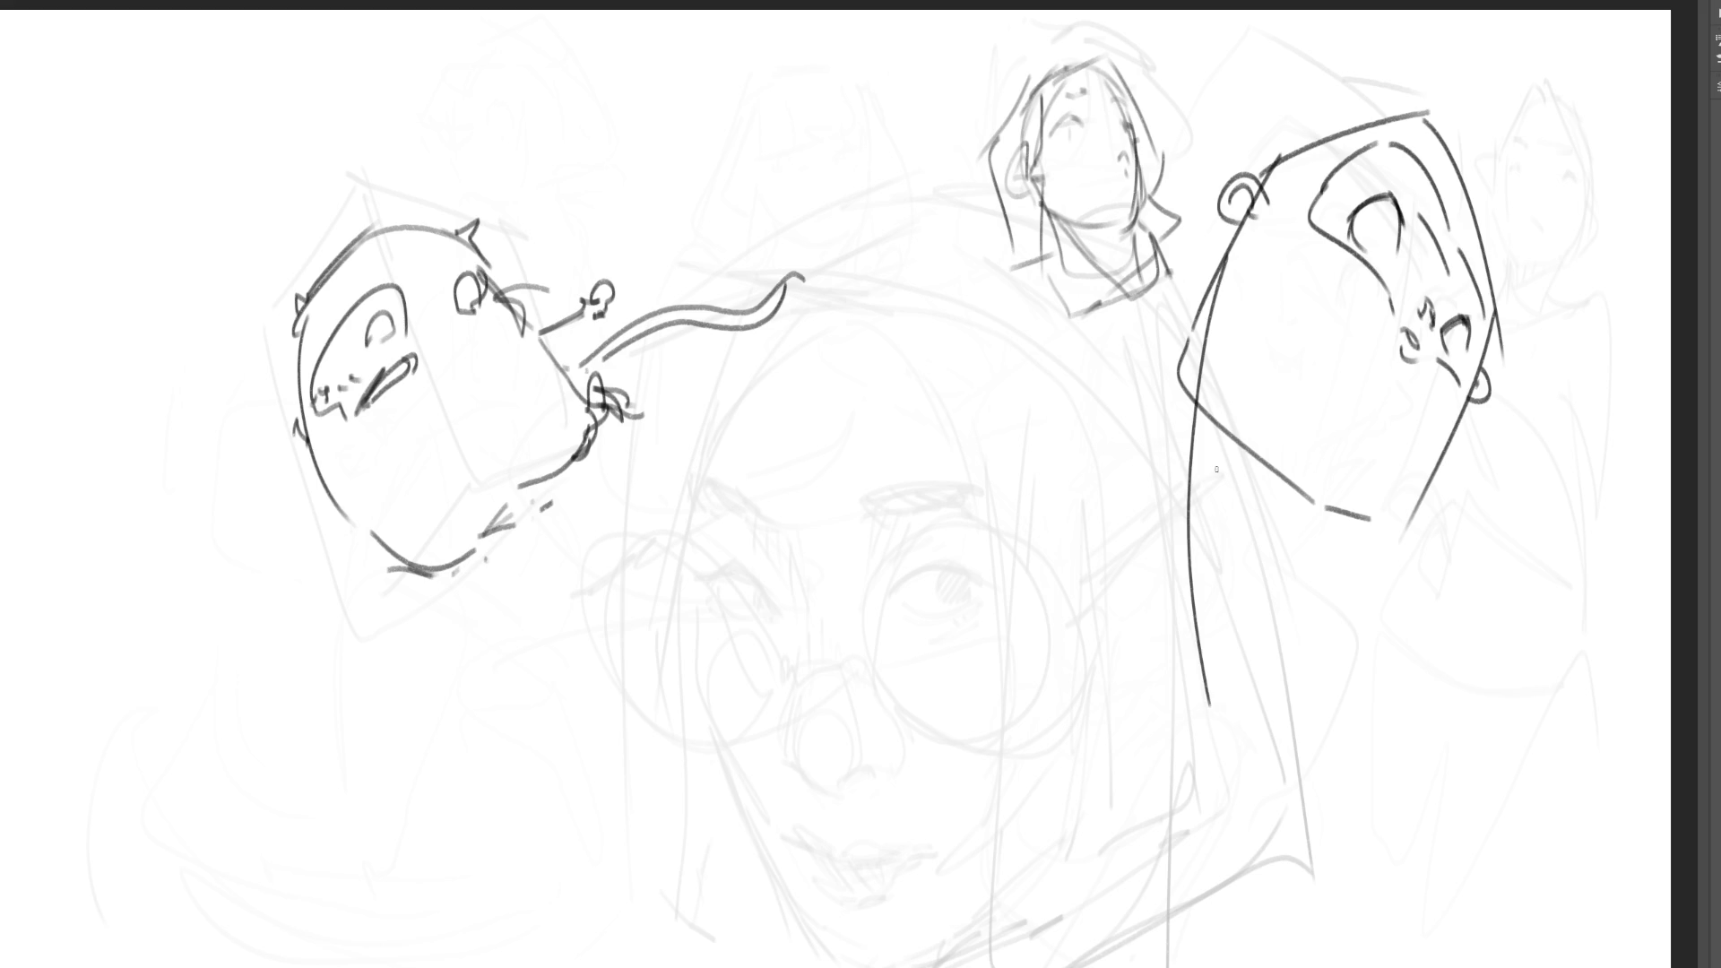
drag(1254, 259, 1230, 776)
mouse_move(1201, 685)
mouse_down()
mouse_move(1235, 838)
mouse_move(1223, 865)
mouse_up()
drag(1453, 452, 1536, 864)
drag(1427, 484, 1436, 531)
drag(1460, 611, 1543, 939)
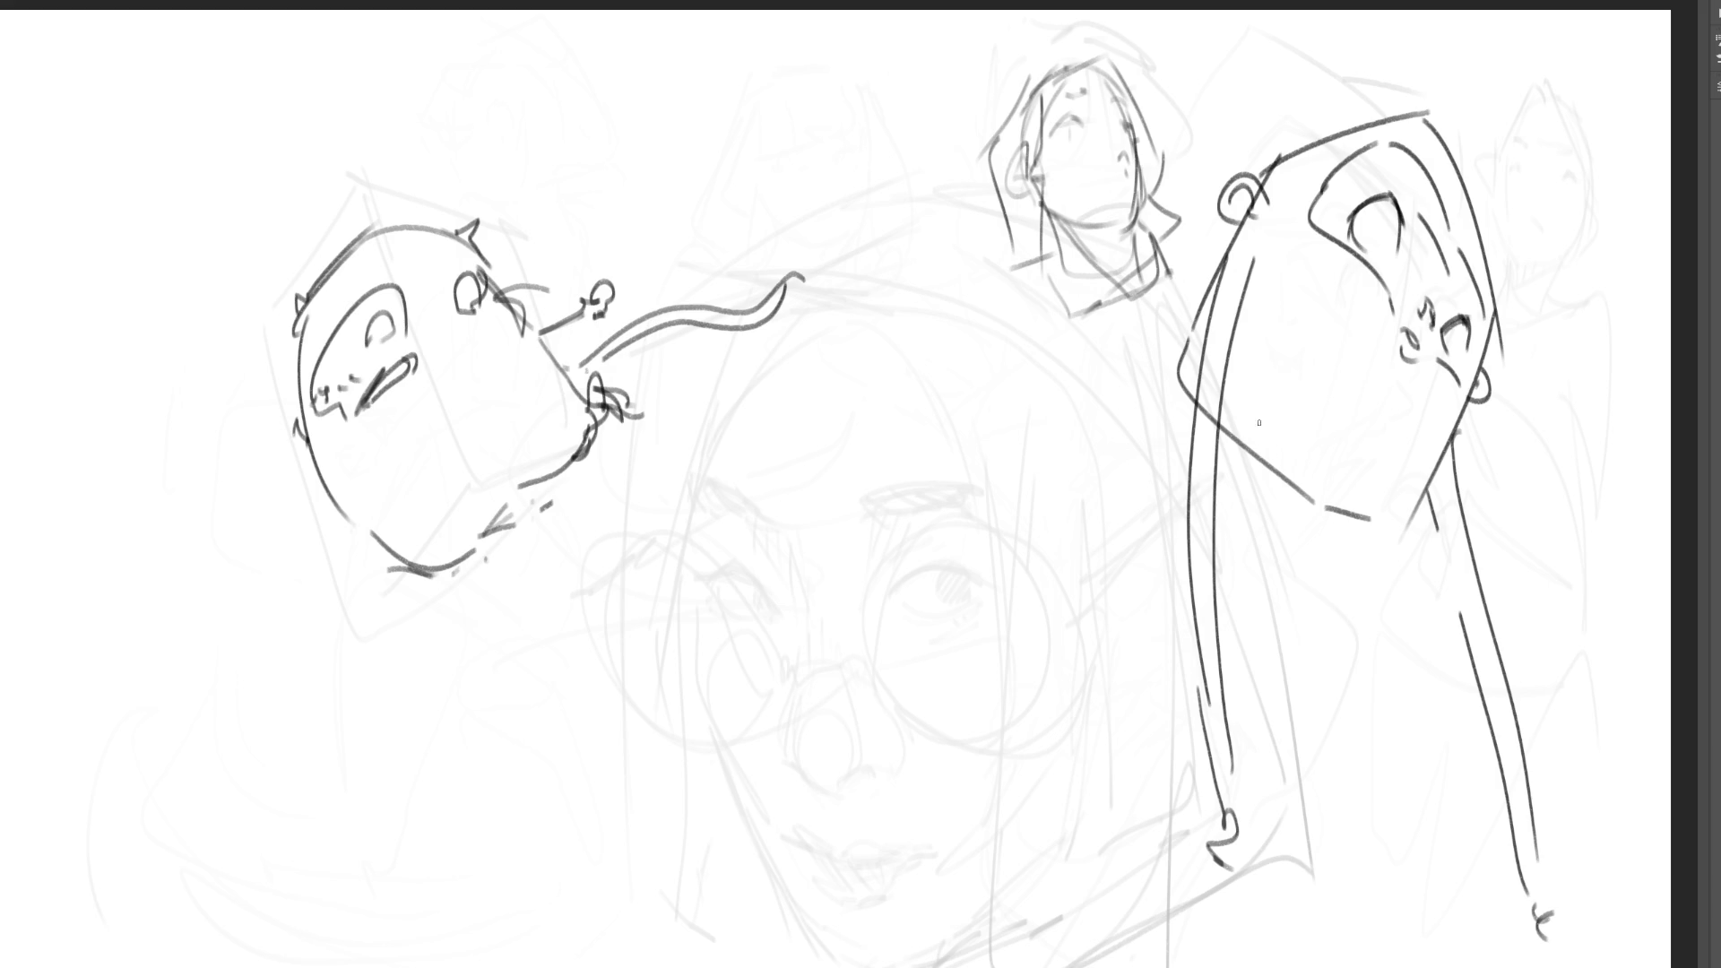
- Add two arms with hands, inner left-leg lines and hatching on the right edge
mouse_move(1288, 412)
mouse_down()
mouse_move(1274, 539)
mouse_move(1311, 535)
mouse_move(1282, 566)
mouse_move(1316, 588)
mouse_move(1296, 609)
mouse_move(1271, 574)
mouse_up()
mouse_move(1394, 498)
mouse_down()
mouse_move(1410, 510)
mouse_move(1374, 681)
mouse_up()
mouse_move(1380, 540)
mouse_down()
mouse_move(1364, 664)
mouse_move(1376, 714)
mouse_move(1400, 713)
mouse_up()
mouse_move(1238, 442)
mouse_down()
mouse_move(1235, 758)
mouse_move(1040, 715)
mouse_move(1185, 767)
mouse_up()
mouse_move(1232, 468)
mouse_down()
mouse_move(1244, 520)
mouse_move(1257, 476)
mouse_up()
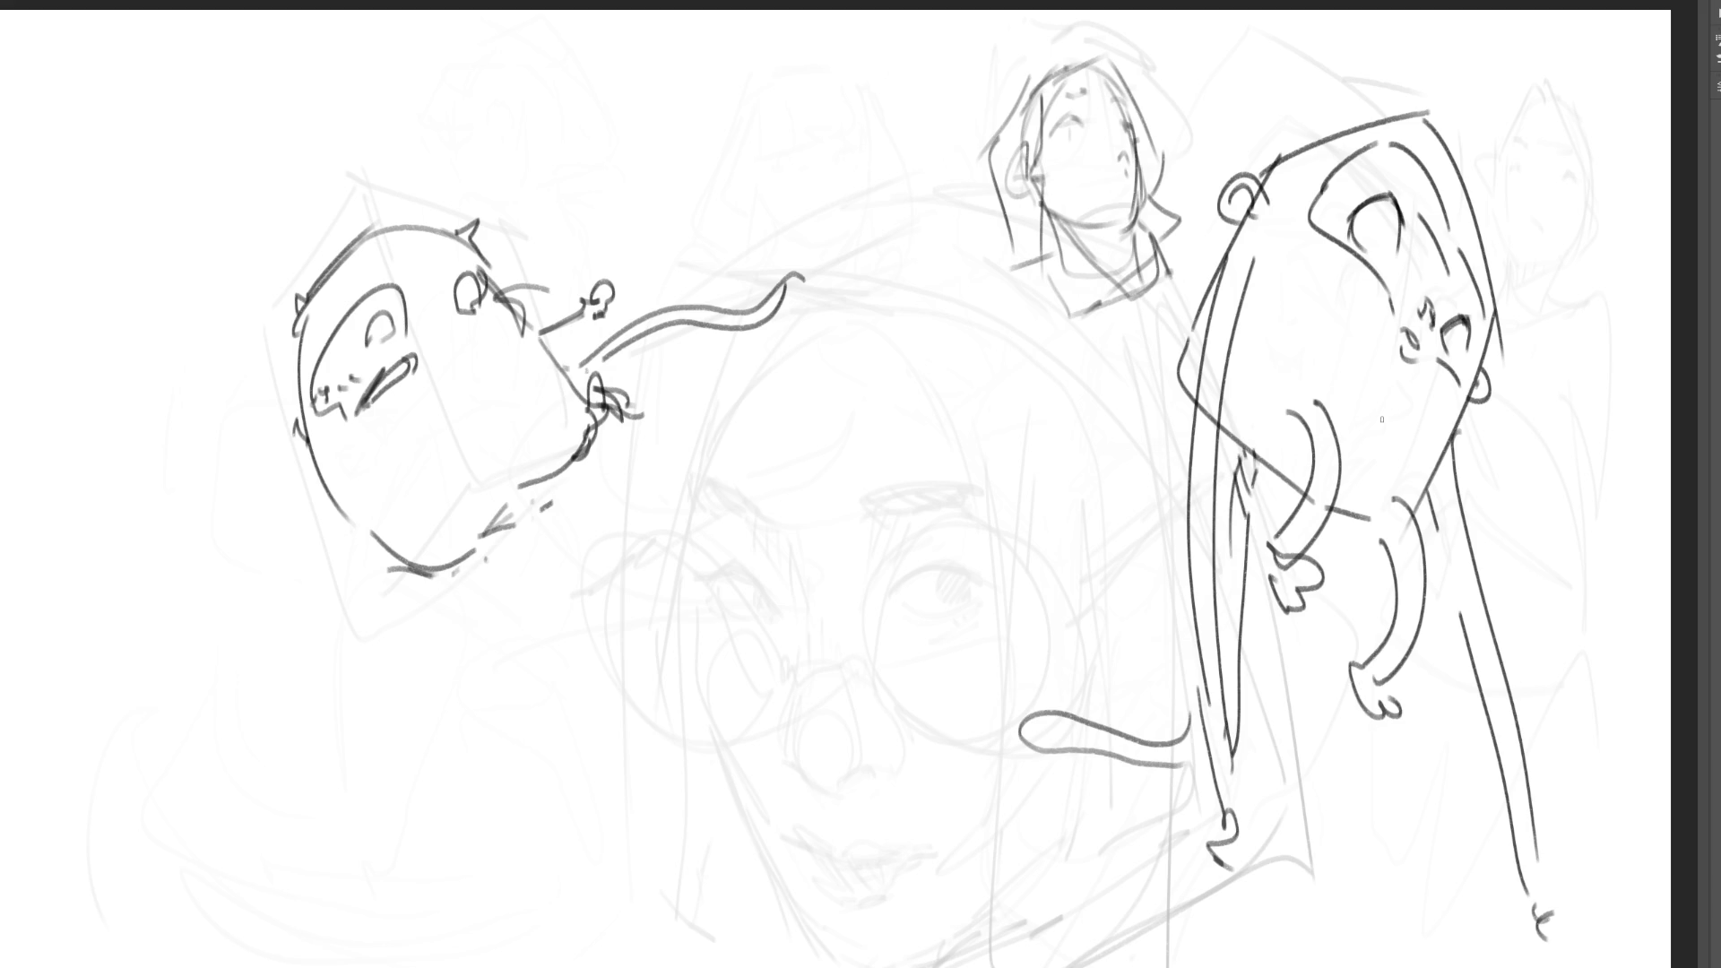
drag(1458, 450, 1432, 542)
mouse_move(796, 320)
mouse_down()
mouse_move(713, 457)
mouse_move(769, 509)
mouse_move(933, 296)
mouse_move(982, 391)
mouse_up()
- Close the central block creature's head and add a lower-left foot and a leg beneath it
drag(989, 455, 988, 478)
drag(762, 499, 971, 527)
mouse_move(999, 508)
mouse_down()
mouse_move(992, 489)
mouse_move(984, 504)
mouse_up()
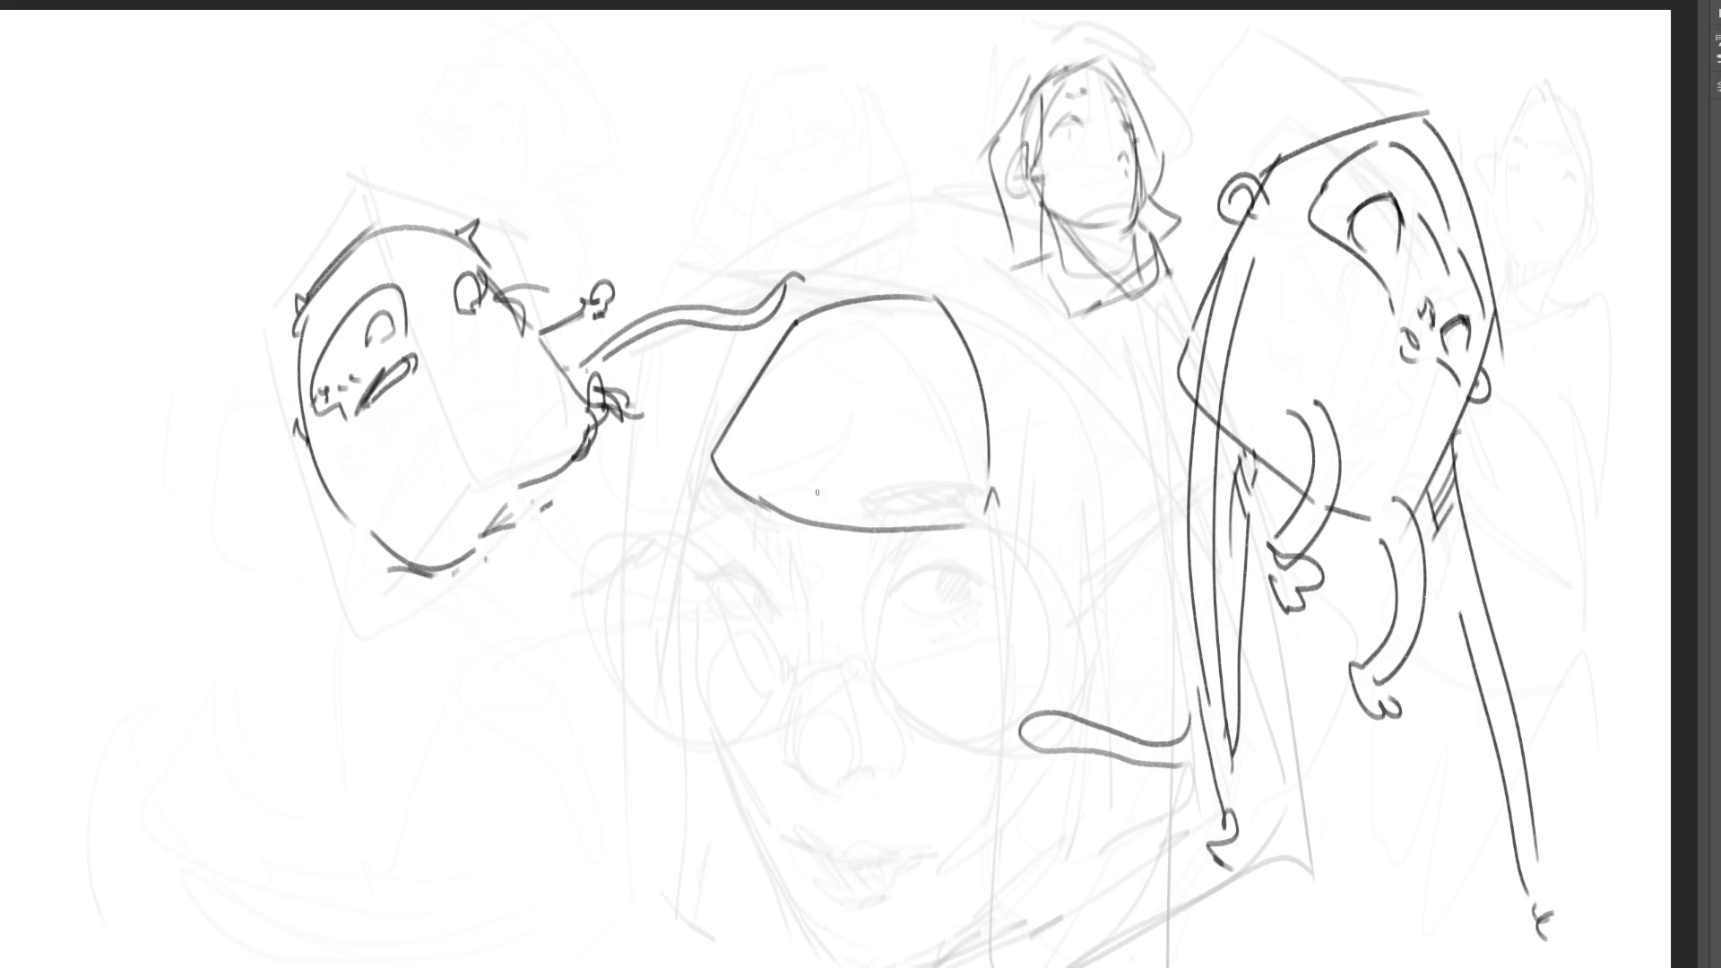
drag(761, 484, 747, 518)
drag(771, 486, 753, 516)
drag(925, 504, 934, 554)
drag(934, 507, 939, 554)
- Draw the creature's right and left arms, a visor line across its face, and a nose with nostrils
mouse_move(981, 376)
mouse_down()
mouse_move(1069, 430)
mouse_move(1066, 452)
mouse_move(1086, 462)
mouse_move(1093, 421)
mouse_move(1101, 448)
mouse_up()
mouse_move(761, 371)
mouse_down()
mouse_move(680, 420)
mouse_move(661, 487)
mouse_up()
drag(797, 353, 934, 318)
mouse_move(783, 357)
mouse_down()
mouse_move(860, 377)
mouse_move(937, 359)
mouse_move(936, 327)
mouse_move(848, 365)
mouse_up()
drag(855, 357, 855, 365)
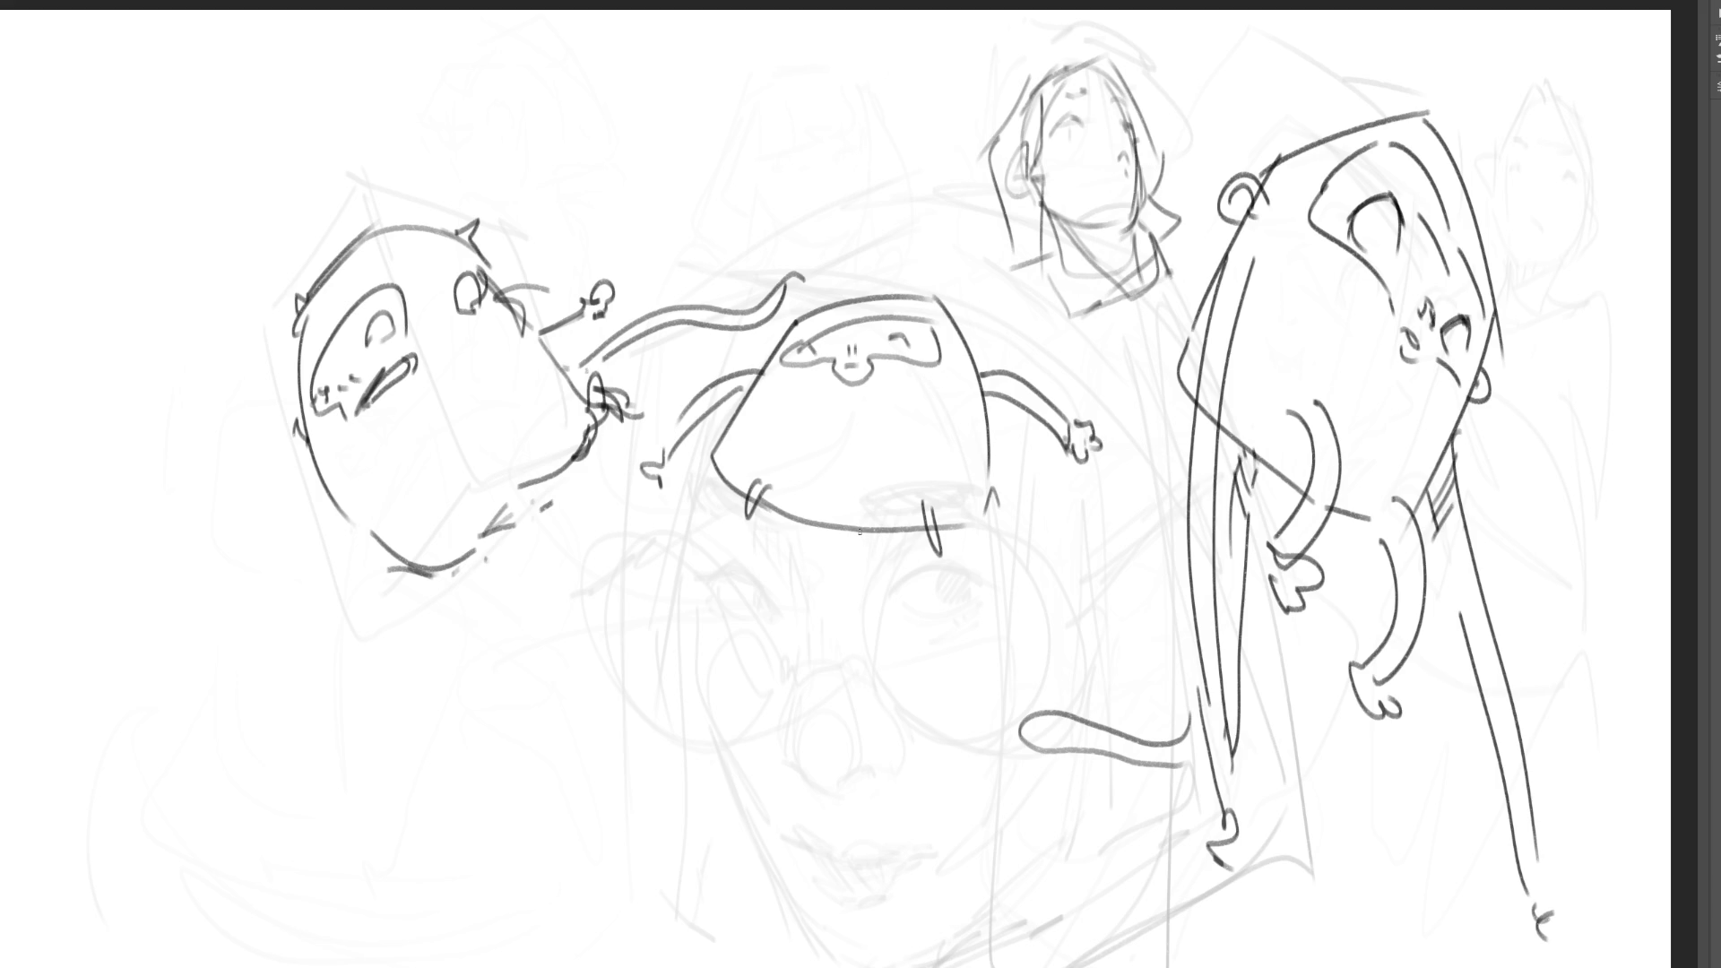
- Add a looping tail under the body and stripe both arms with hatching
mouse_move(863, 531)
mouse_down()
mouse_move(830, 568)
mouse_move(821, 647)
mouse_move(782, 626)
mouse_move(872, 571)
mouse_move(896, 528)
mouse_move(871, 564)
mouse_move(885, 561)
mouse_up()
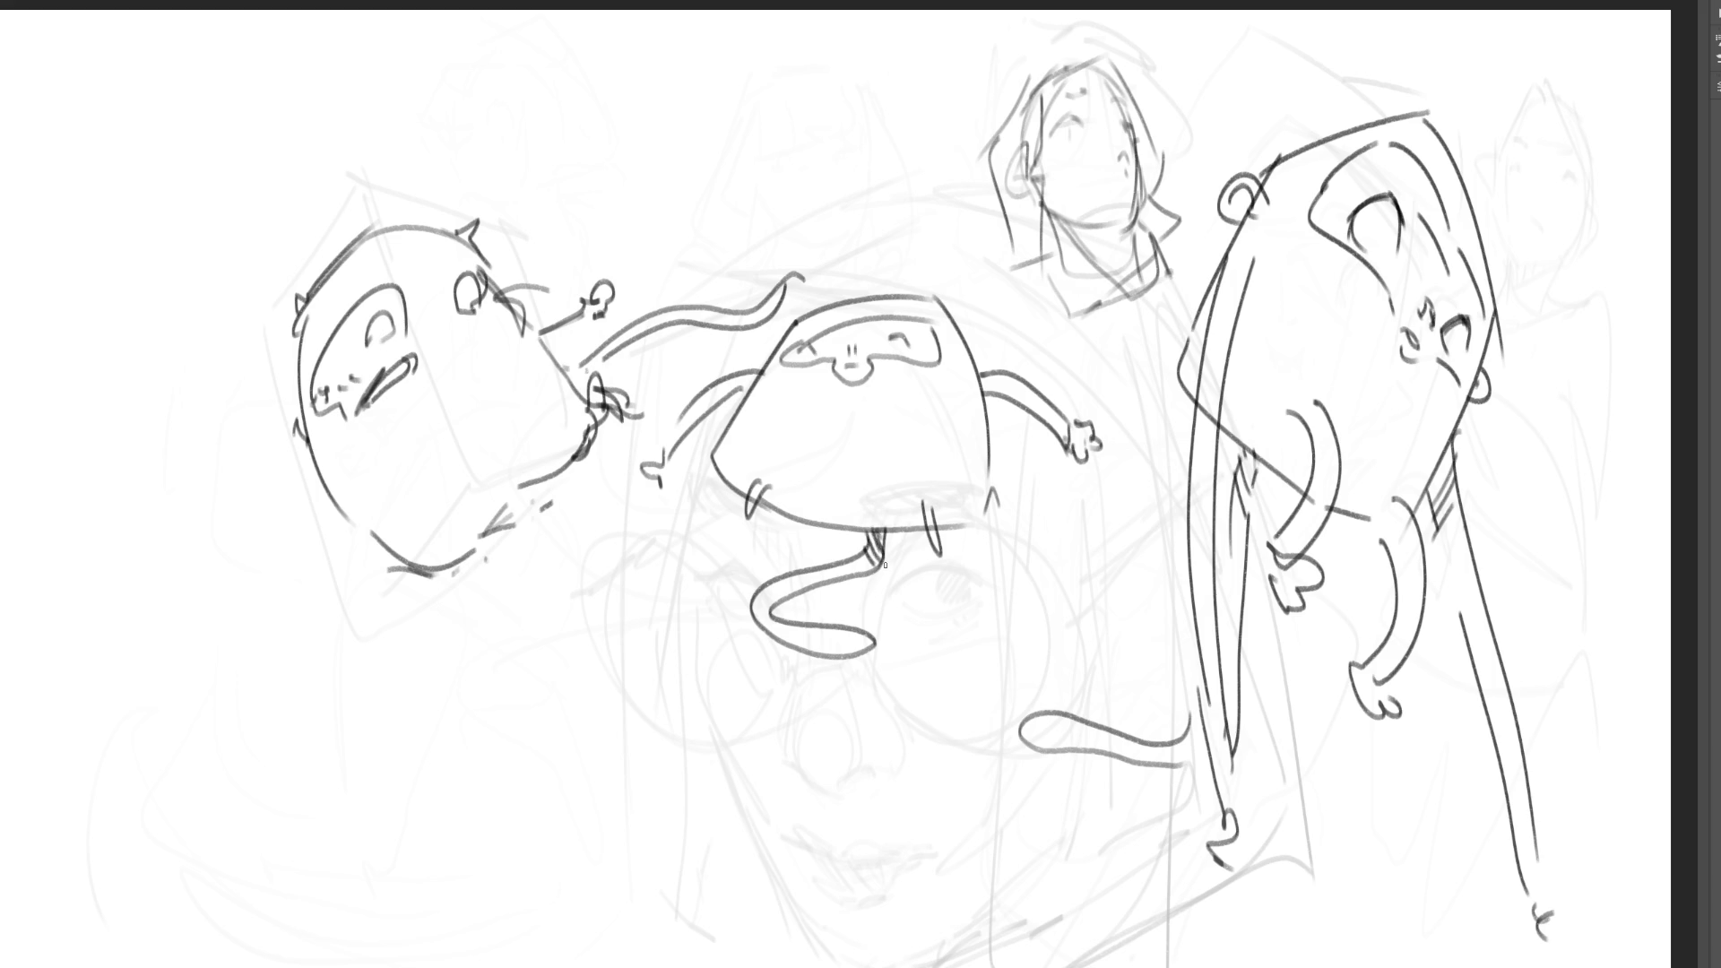
drag(982, 373, 985, 393)
drag(989, 372, 1000, 399)
drag(1007, 375, 1012, 401)
drag(720, 381, 725, 397)
drag(727, 376, 741, 388)
drag(748, 370, 755, 386)
- Draw a band line across the body, redoing it after an undo, and hatch the lower band
mouse_move(714, 454)
mouse_down()
mouse_move(1010, 465)
mouse_move(977, 518)
mouse_up()
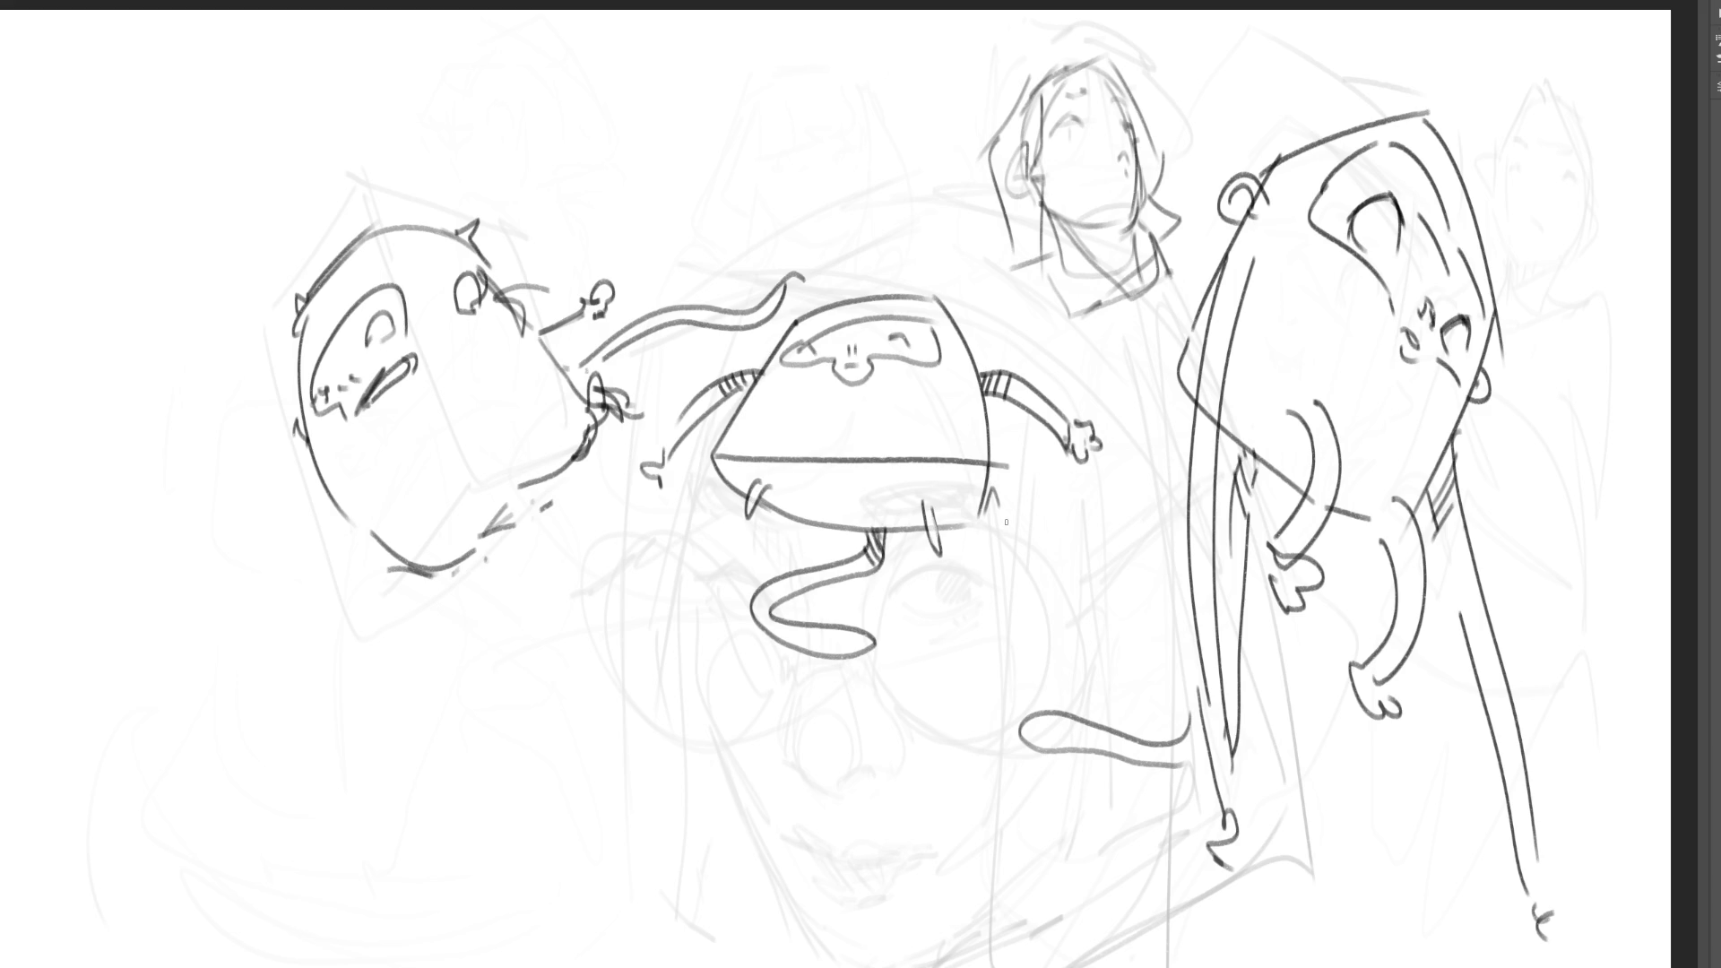
key(ctrl+z)
key(ctrl+z)
mouse_move(726, 458)
mouse_down()
mouse_move(1016, 457)
mouse_move(977, 520)
mouse_up()
drag(960, 439, 961, 462)
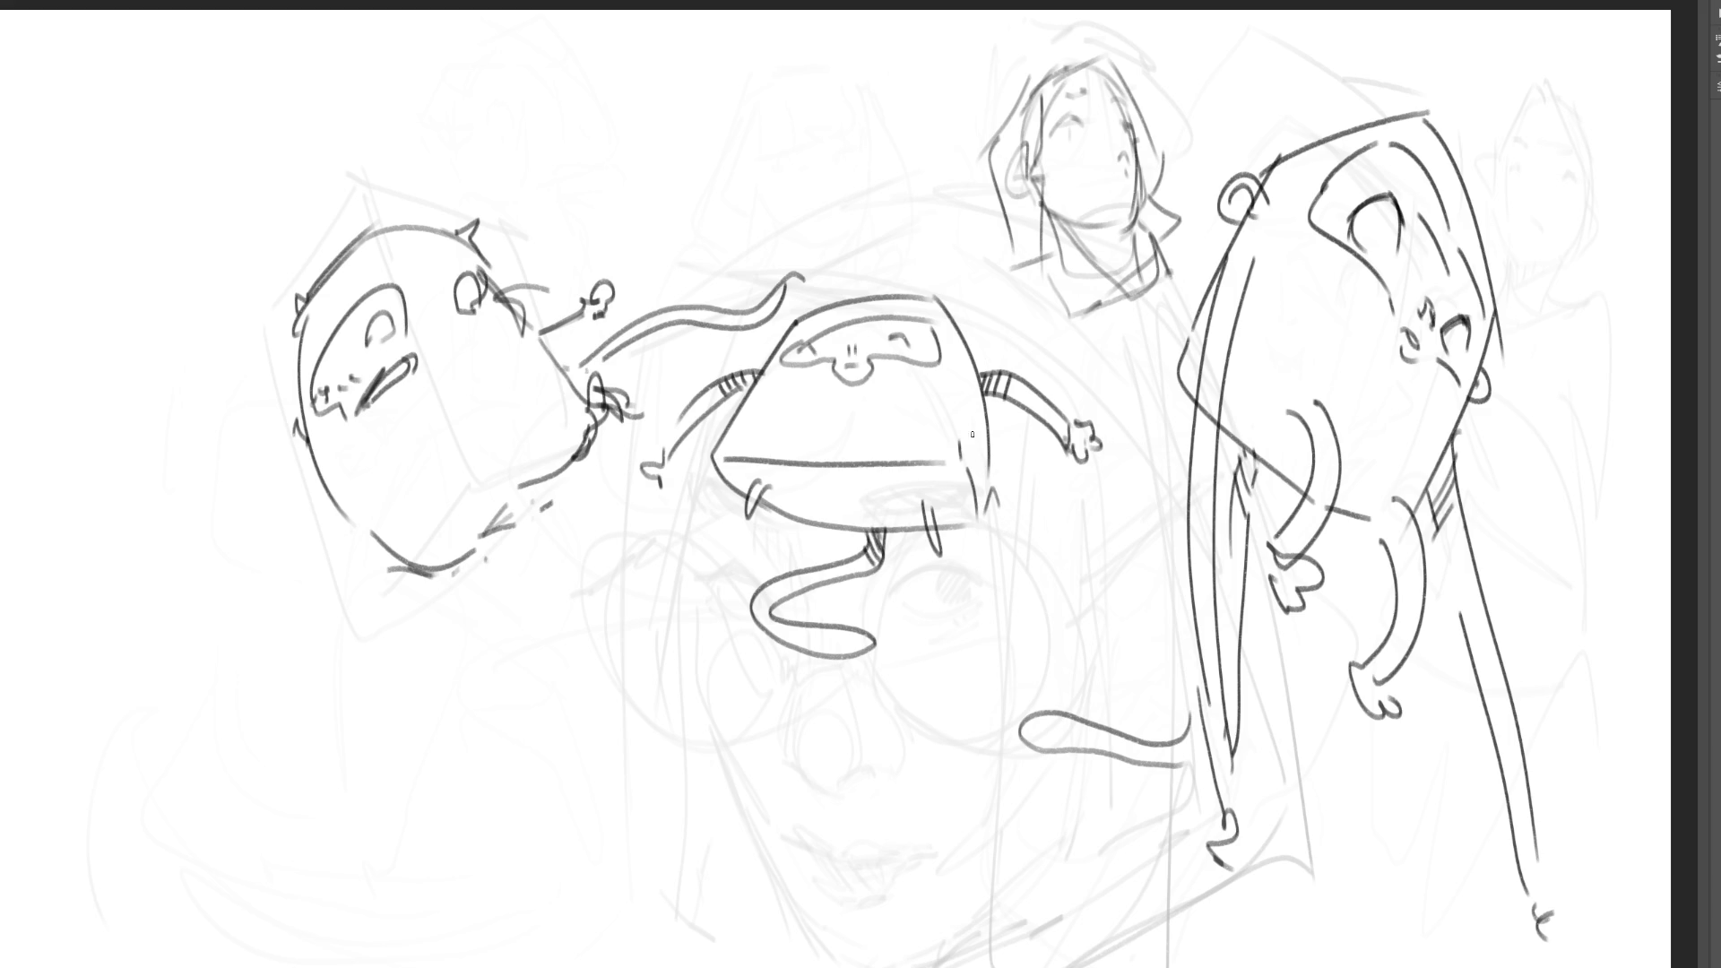
mouse_move(730, 461)
mouse_down()
mouse_move(748, 497)
mouse_move(854, 527)
mouse_up()
mouse_move(899, 461)
mouse_down()
mouse_move(873, 535)
mouse_move(935, 520)
mouse_up()
drag(970, 474, 953, 524)
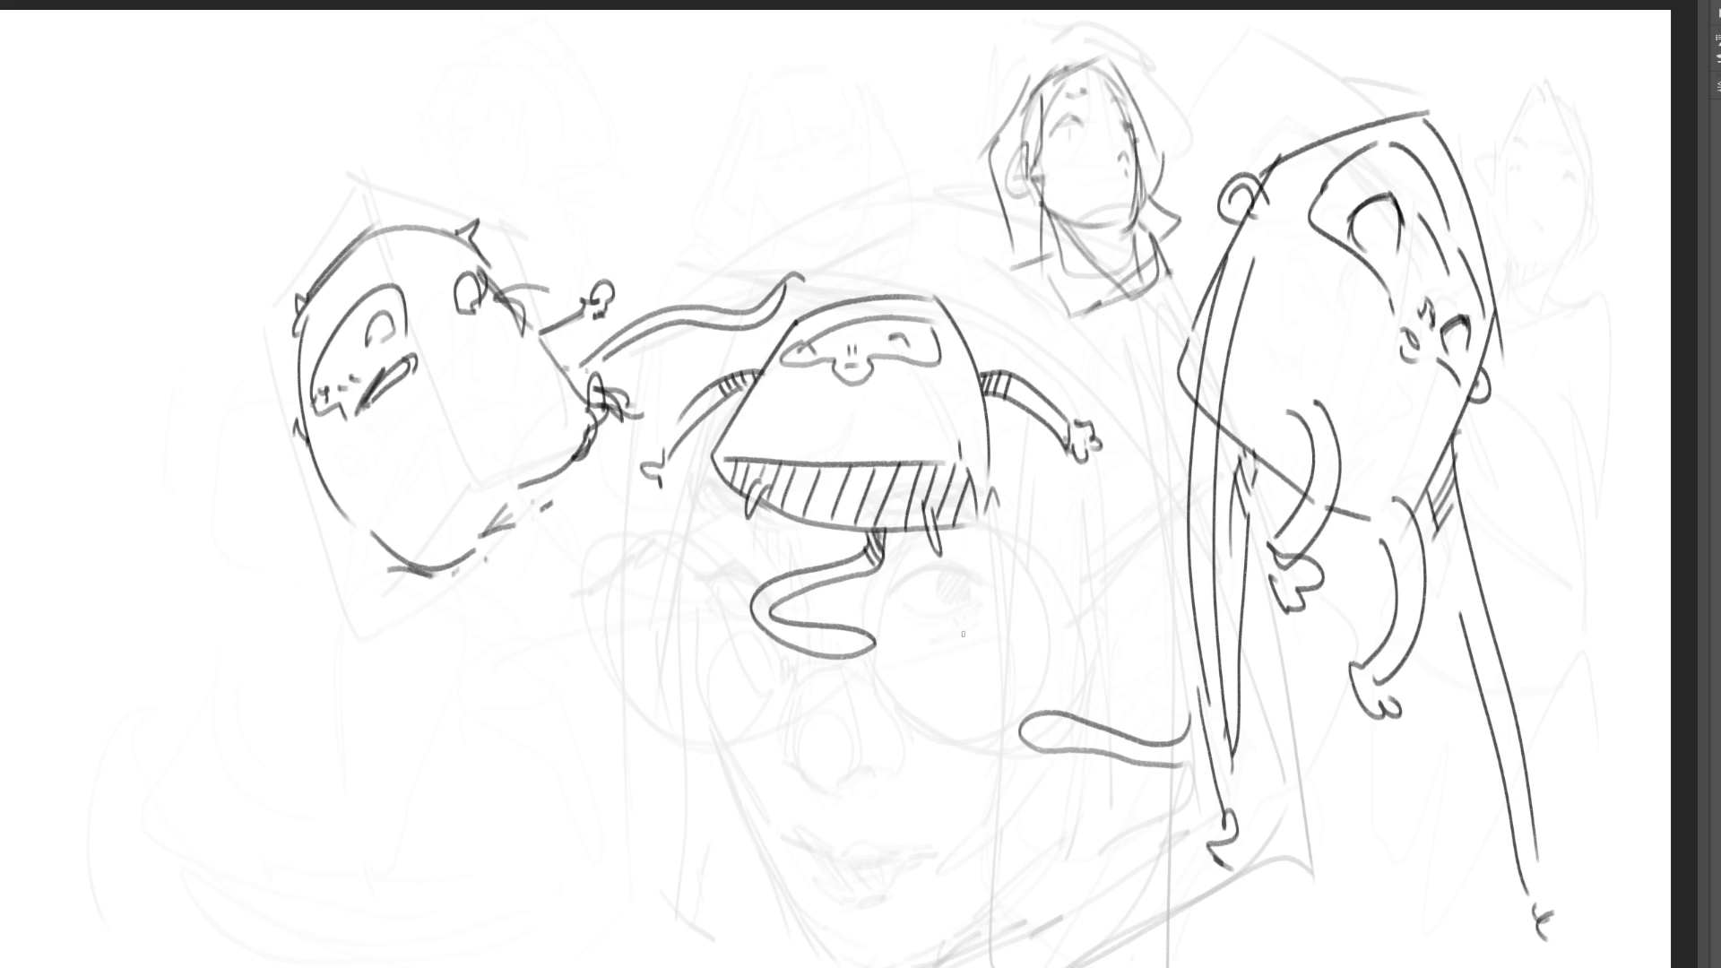
- Shape both shoulders and thicken the visor's upper and lower outlines
drag(972, 355, 979, 375)
drag(755, 357, 765, 363)
drag(972, 375, 976, 394)
mouse_move(814, 348)
mouse_down()
mouse_move(902, 332)
mouse_move(862, 339)
mouse_up()
drag(862, 343, 902, 337)
drag(789, 351, 901, 327)
drag(788, 359, 934, 355)
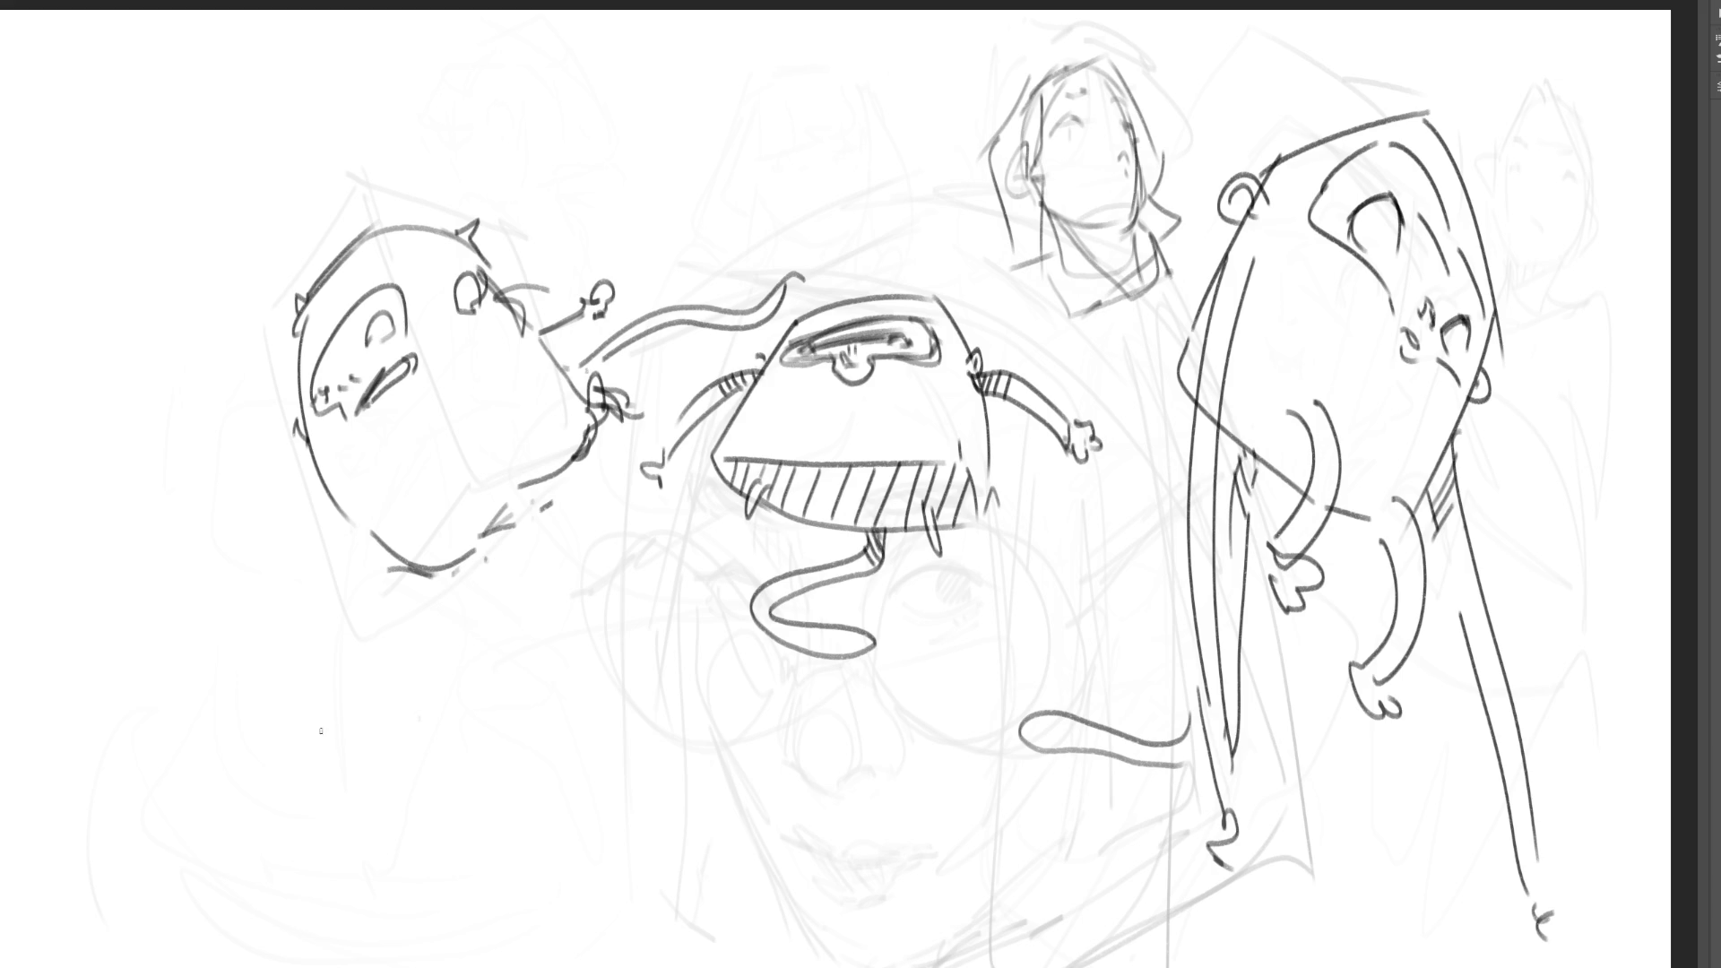
- Draw the lower-left blob body with a flat two-legged base, then replace its inner curve with a new stroke
mouse_move(338, 672)
mouse_down()
mouse_move(363, 849)
mouse_move(448, 605)
mouse_move(493, 603)
mouse_move(542, 699)
mouse_up()
mouse_move(503, 619)
mouse_down()
mouse_move(544, 812)
mouse_move(529, 856)
mouse_up()
mouse_move(366, 855)
mouse_down()
mouse_move(403, 874)
mouse_move(401, 894)
mouse_move(485, 866)
mouse_move(508, 883)
mouse_move(524, 853)
mouse_up()
mouse_move(456, 642)
mouse_down()
mouse_move(371, 680)
mouse_move(411, 723)
mouse_up()
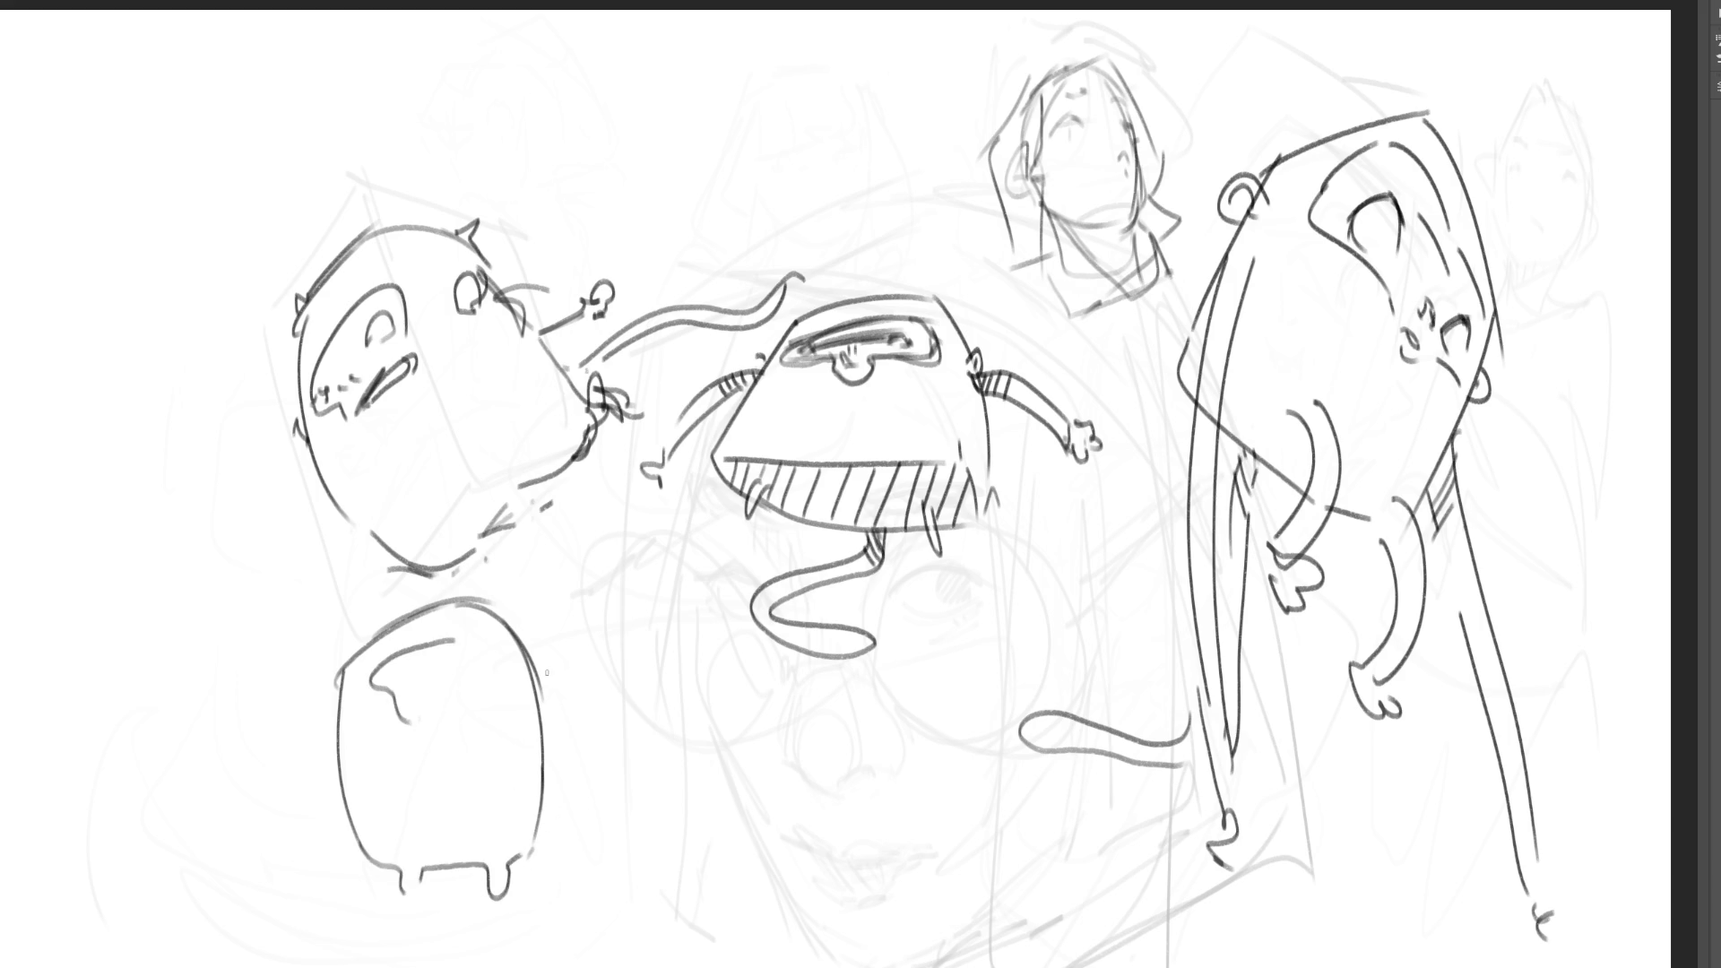
key(ctrl+z)
mouse_move(482, 635)
mouse_down()
mouse_move(382, 668)
mouse_move(421, 699)
mouse_move(501, 682)
mouse_move(509, 644)
mouse_move(438, 662)
mouse_move(489, 652)
mouse_up()
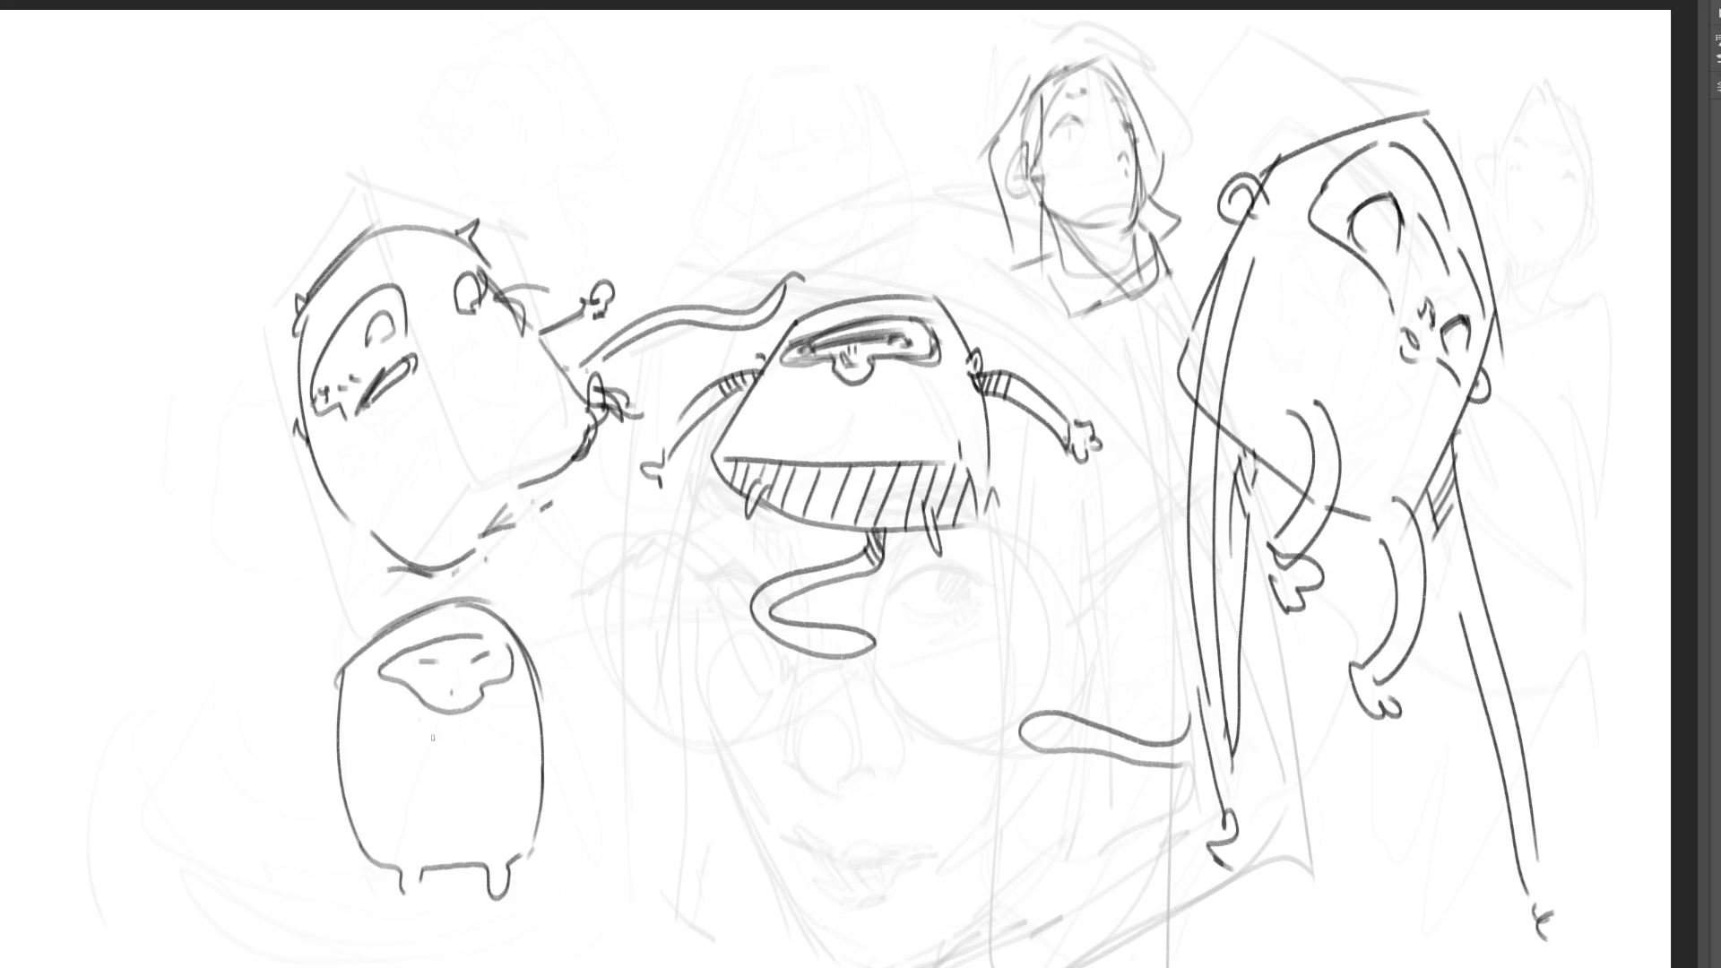
- Add two ears and long curving left and right arms with small hands to the lower-left blob
drag(314, 713, 332, 704)
drag(553, 671, 548, 700)
mouse_move(334, 728)
mouse_down()
mouse_move(249, 807)
mouse_move(243, 850)
mouse_move(273, 903)
mouse_up()
mouse_move(537, 726)
mouse_down()
mouse_move(587, 785)
mouse_move(599, 874)
mouse_up()
drag(541, 713, 618, 879)
drag(590, 890, 617, 908)
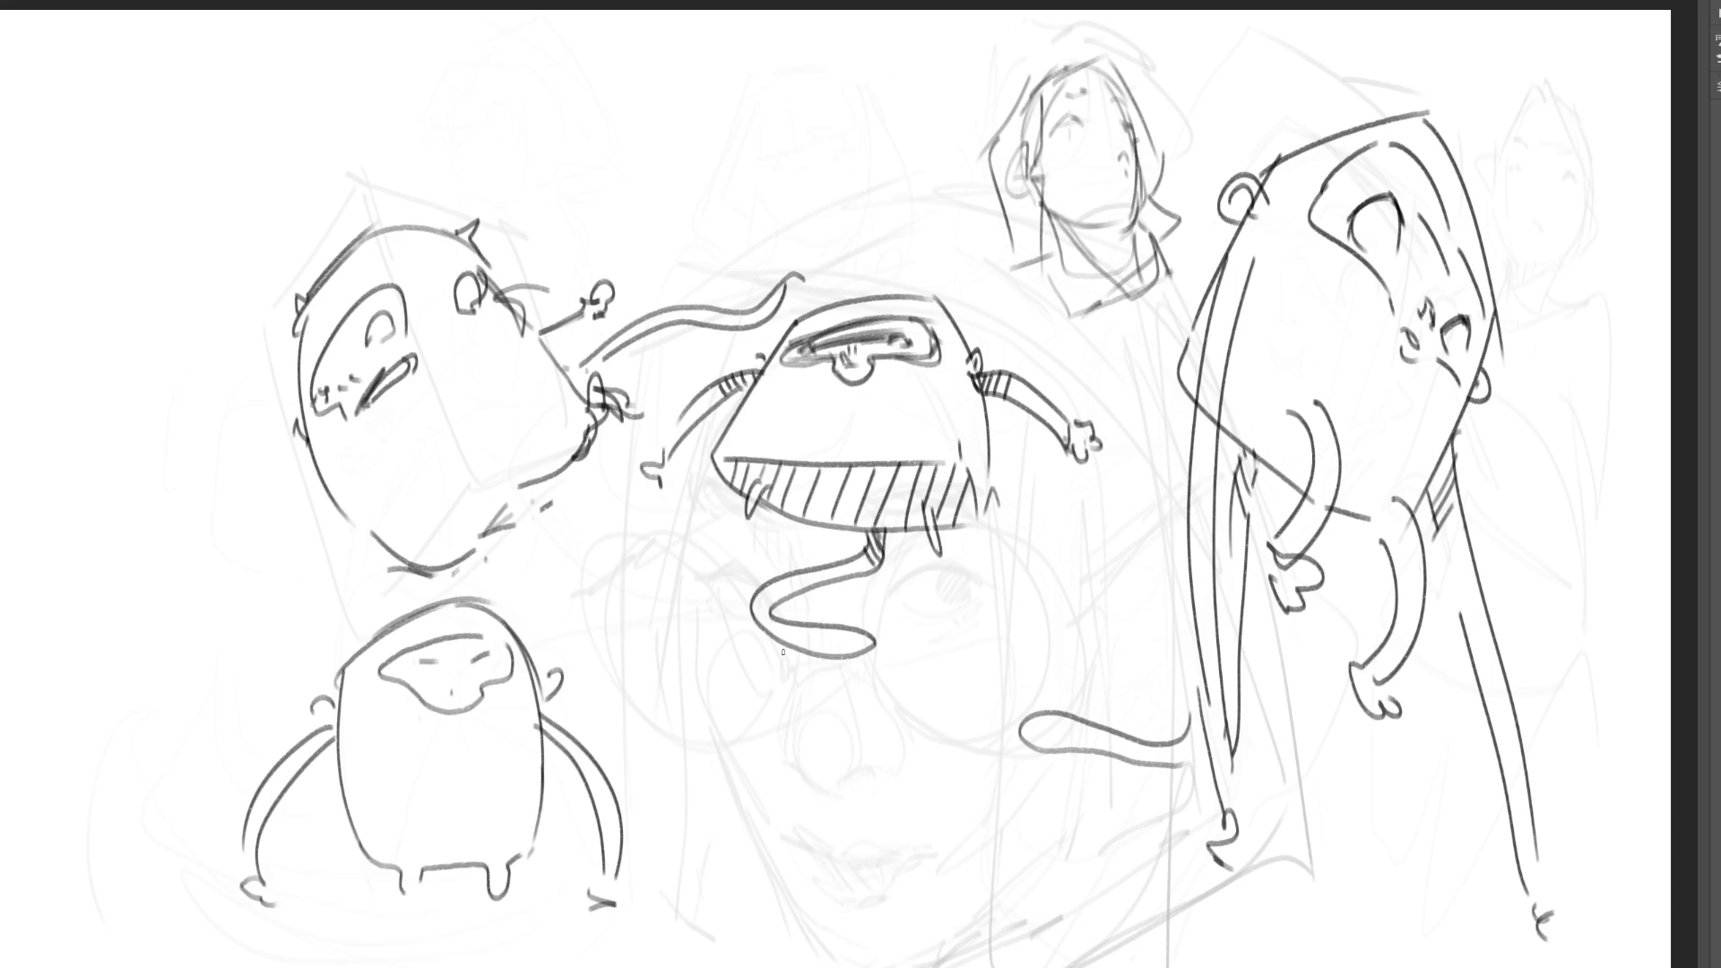
- Outline an arched bucket-shaped head above the central creature
mouse_move(604, 122)
mouse_down()
mouse_move(617, 196)
mouse_move(603, 113)
mouse_move(750, 27)
mouse_move(864, 167)
mouse_up()
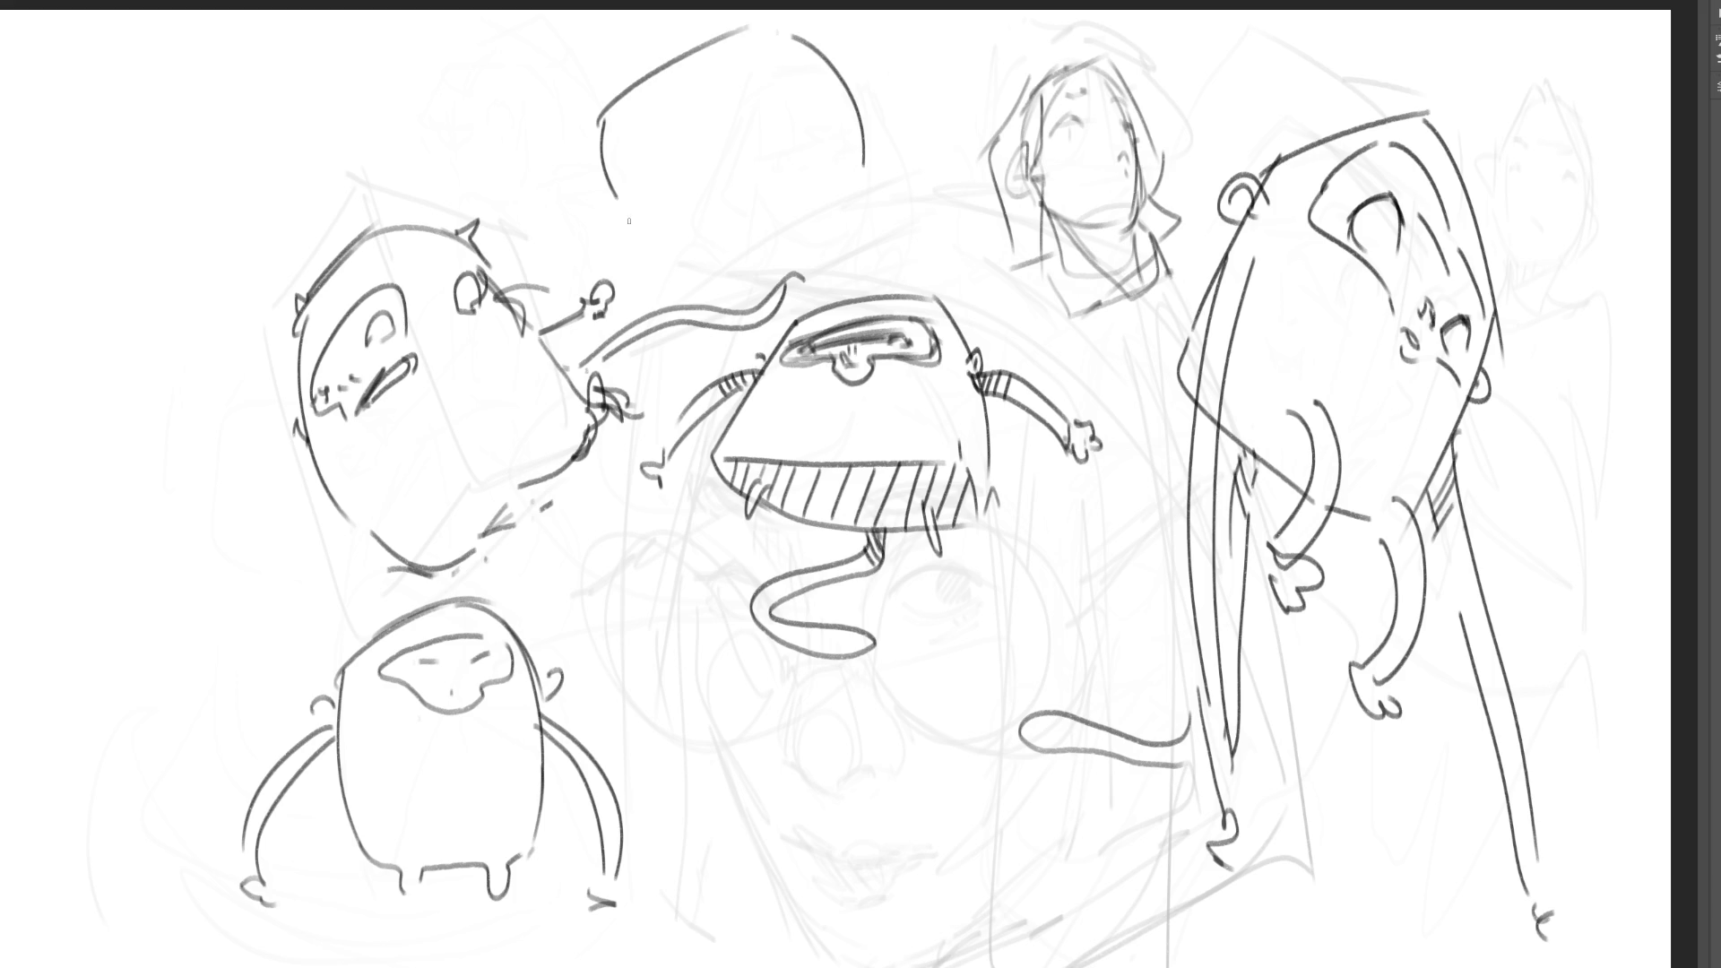
drag(618, 219, 653, 217)
mouse_move(628, 224)
mouse_down()
mouse_move(688, 260)
mouse_move(837, 238)
mouse_up()
drag(653, 257, 866, 225)
drag(865, 160, 856, 234)
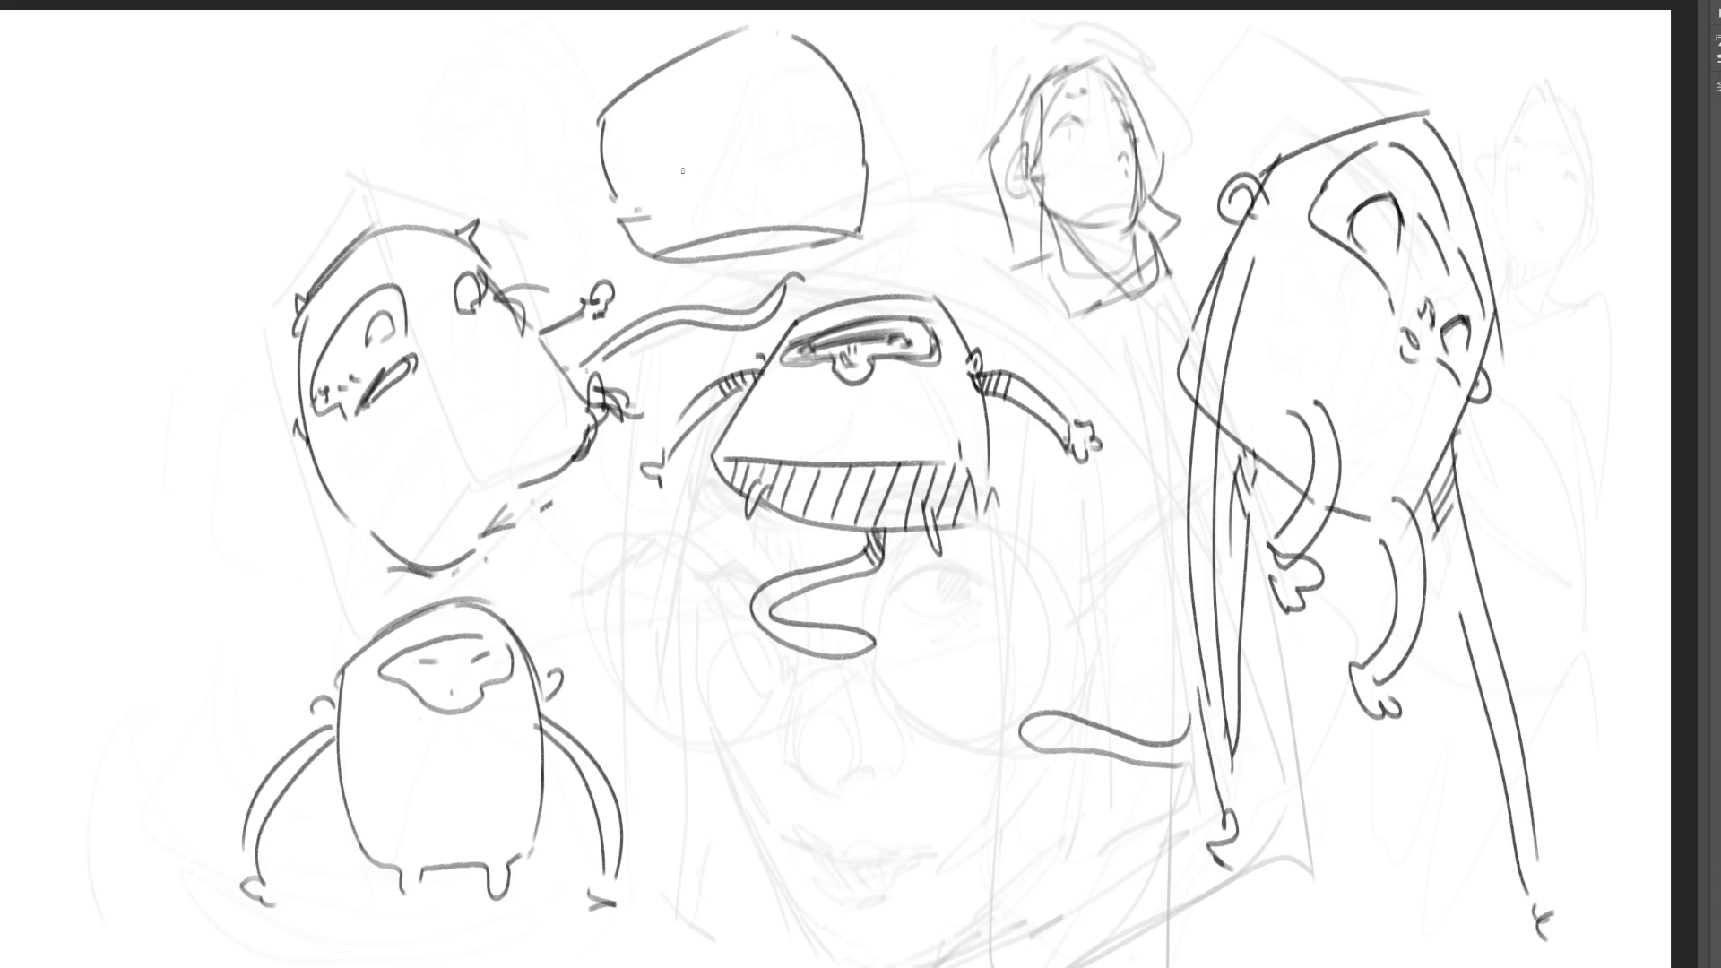
- Give the bucket head eyes, a small nose, a cheek curve and two hanging loops underneath
mouse_move(637, 171)
mouse_down()
mouse_move(669, 180)
mouse_move(771, 115)
mouse_move(751, 146)
mouse_move(767, 97)
mouse_move(806, 125)
mouse_up()
mouse_move(679, 177)
mouse_down()
mouse_move(654, 183)
mouse_move(708, 183)
mouse_move(796, 145)
mouse_up()
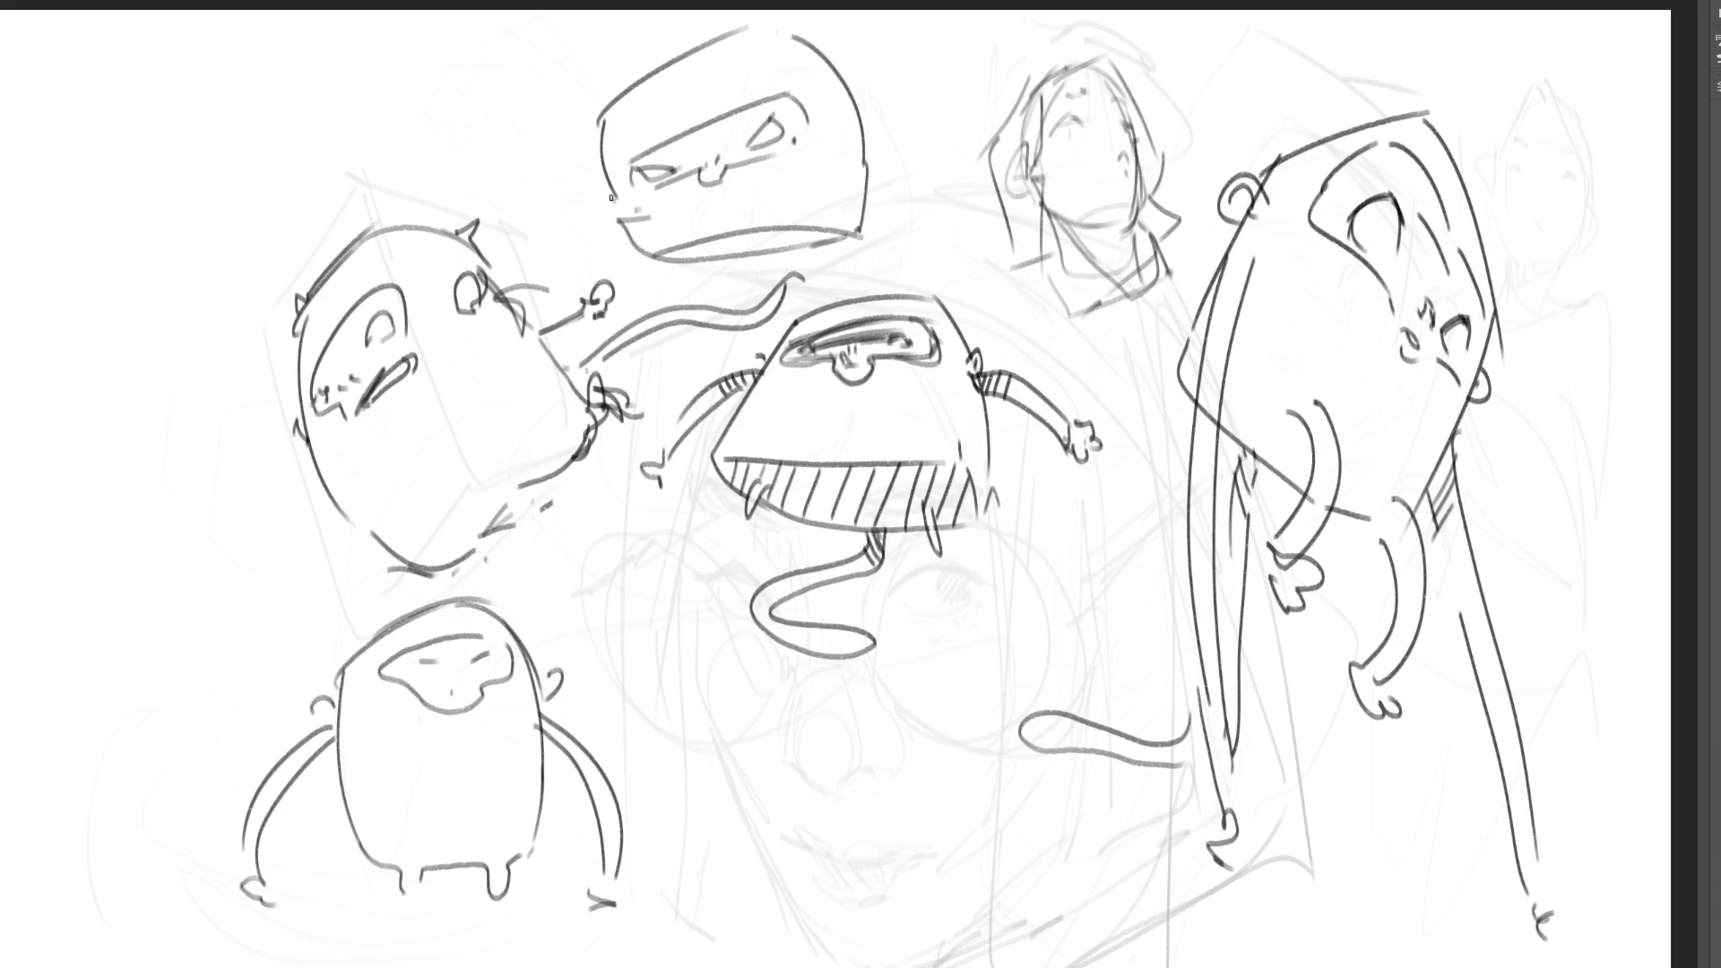
drag(597, 199, 590, 219)
mouse_move(846, 155)
mouse_down()
mouse_move(818, 169)
mouse_move(846, 178)
mouse_move(845, 161)
mouse_up()
drag(701, 250, 715, 252)
drag(820, 248, 837, 248)
- Hatch along and beneath the bucket head's bottom edge
drag(683, 249, 699, 288)
drag(703, 244, 712, 271)
drag(722, 236, 735, 262)
mouse_move(755, 233)
mouse_down()
mouse_move(752, 259)
mouse_move(766, 250)
mouse_up()
drag(783, 228, 780, 247)
mouse_move(793, 226)
mouse_down()
mouse_move(791, 244)
mouse_move(823, 249)
mouse_up()
mouse_move(838, 237)
mouse_down()
mouse_move(838, 256)
mouse_move(866, 70)
mouse_move(949, 55)
mouse_move(889, 206)
mouse_up()
- Add cheek marks, a left-cheek curl, brow hatch ticks and a right-side ear to the bucket head
drag(814, 160, 797, 177)
mouse_move(805, 169)
mouse_down()
mouse_move(795, 186)
mouse_move(817, 186)
mouse_up()
mouse_move(648, 210)
mouse_down()
mouse_move(699, 192)
mouse_move(757, 127)
mouse_move(675, 180)
mouse_move(708, 161)
mouse_up()
drag(732, 139, 723, 153)
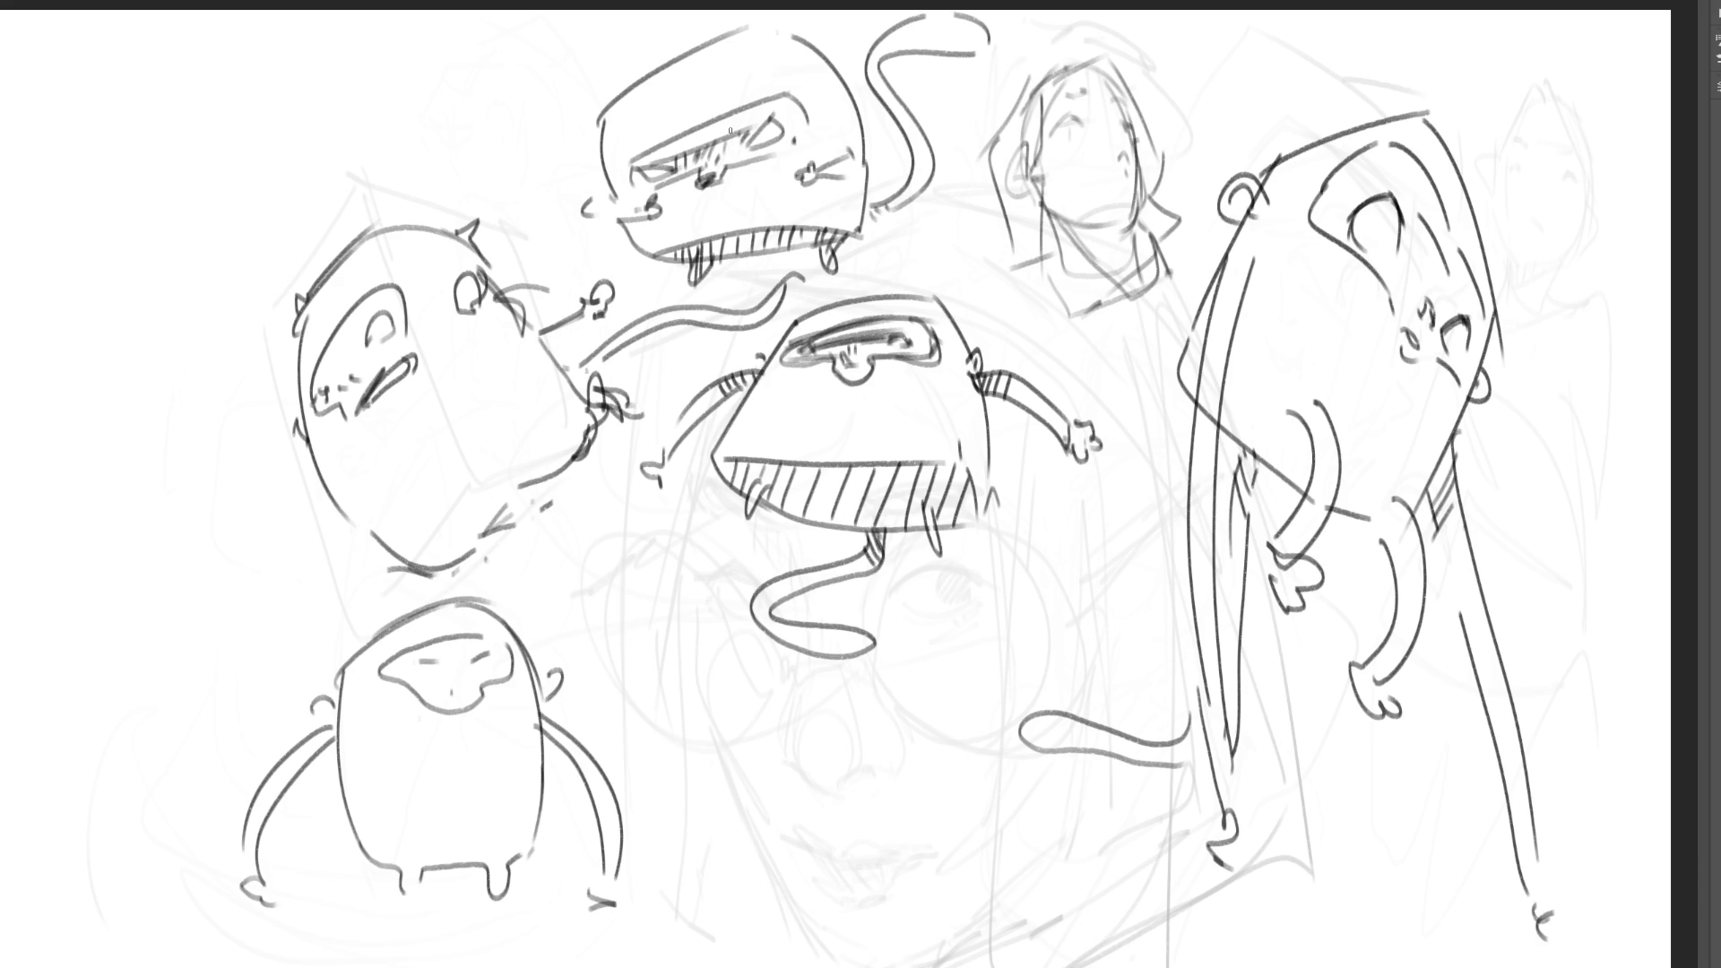
mouse_move(732, 134)
mouse_down()
mouse_move(729, 156)
mouse_move(592, 190)
mouse_move(606, 184)
mouse_up()
mouse_move(850, 97)
mouse_down()
mouse_move(861, 130)
mouse_move(847, 116)
mouse_up()
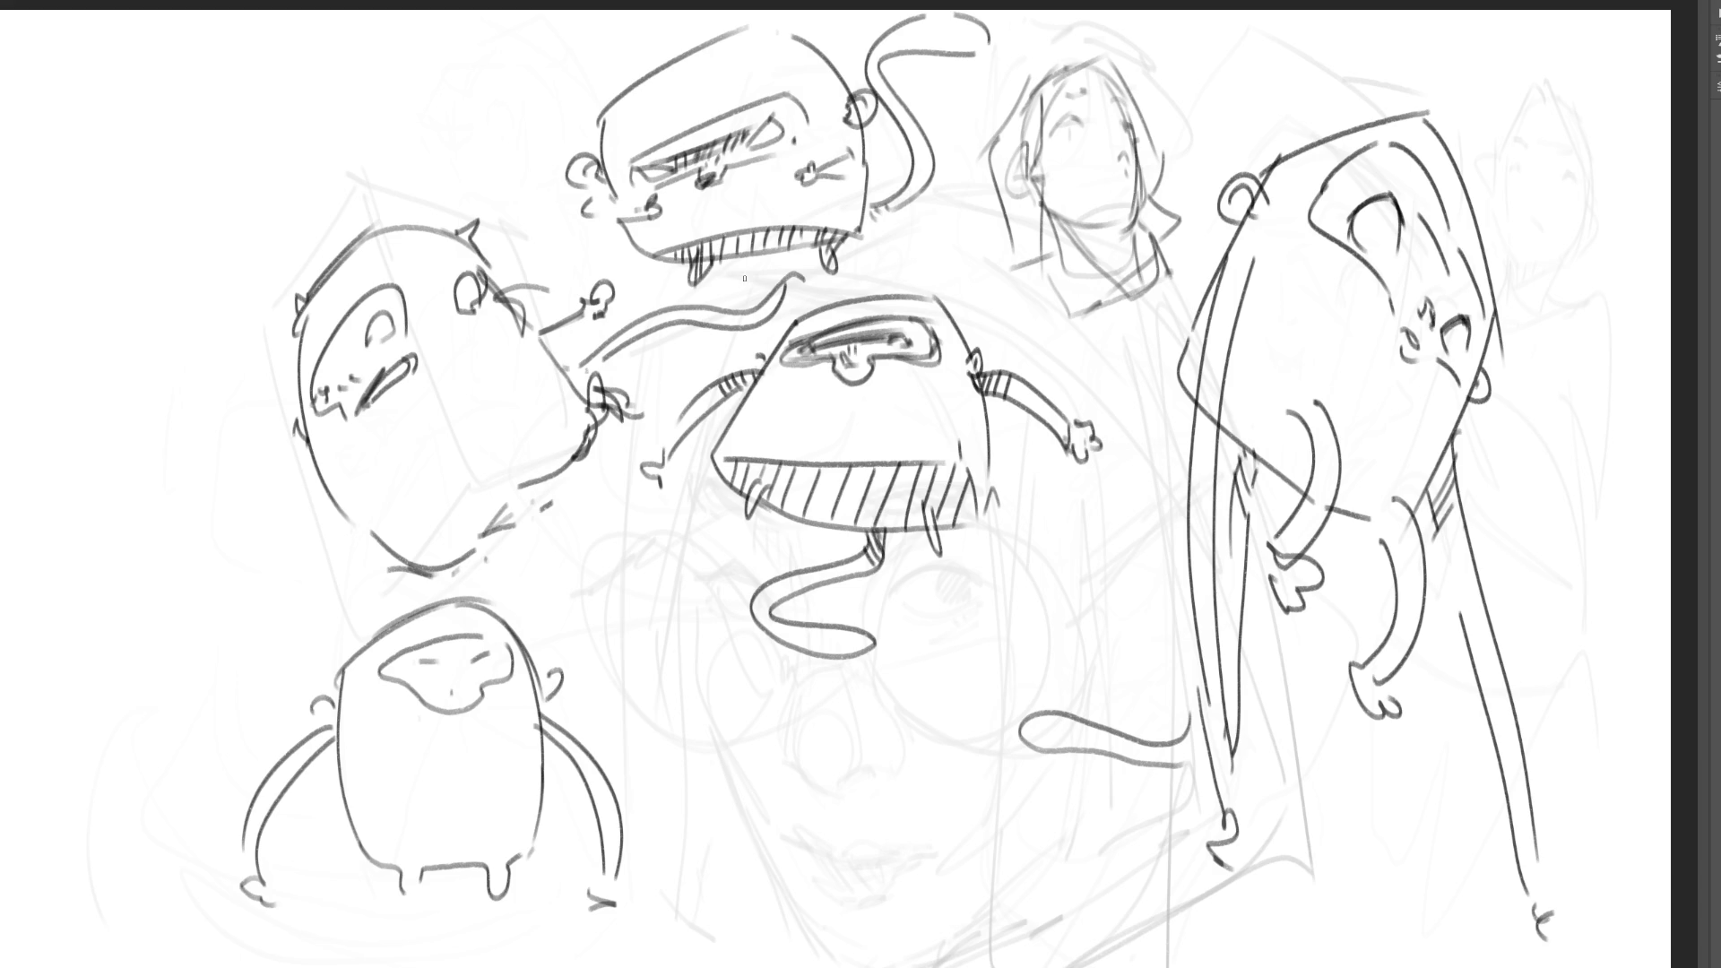
- Draw flat shadows under the bucket head and the bottom-left creature, hatching the latter
mouse_move(729, 281)
mouse_down()
mouse_move(642, 285)
mouse_move(784, 270)
mouse_up()
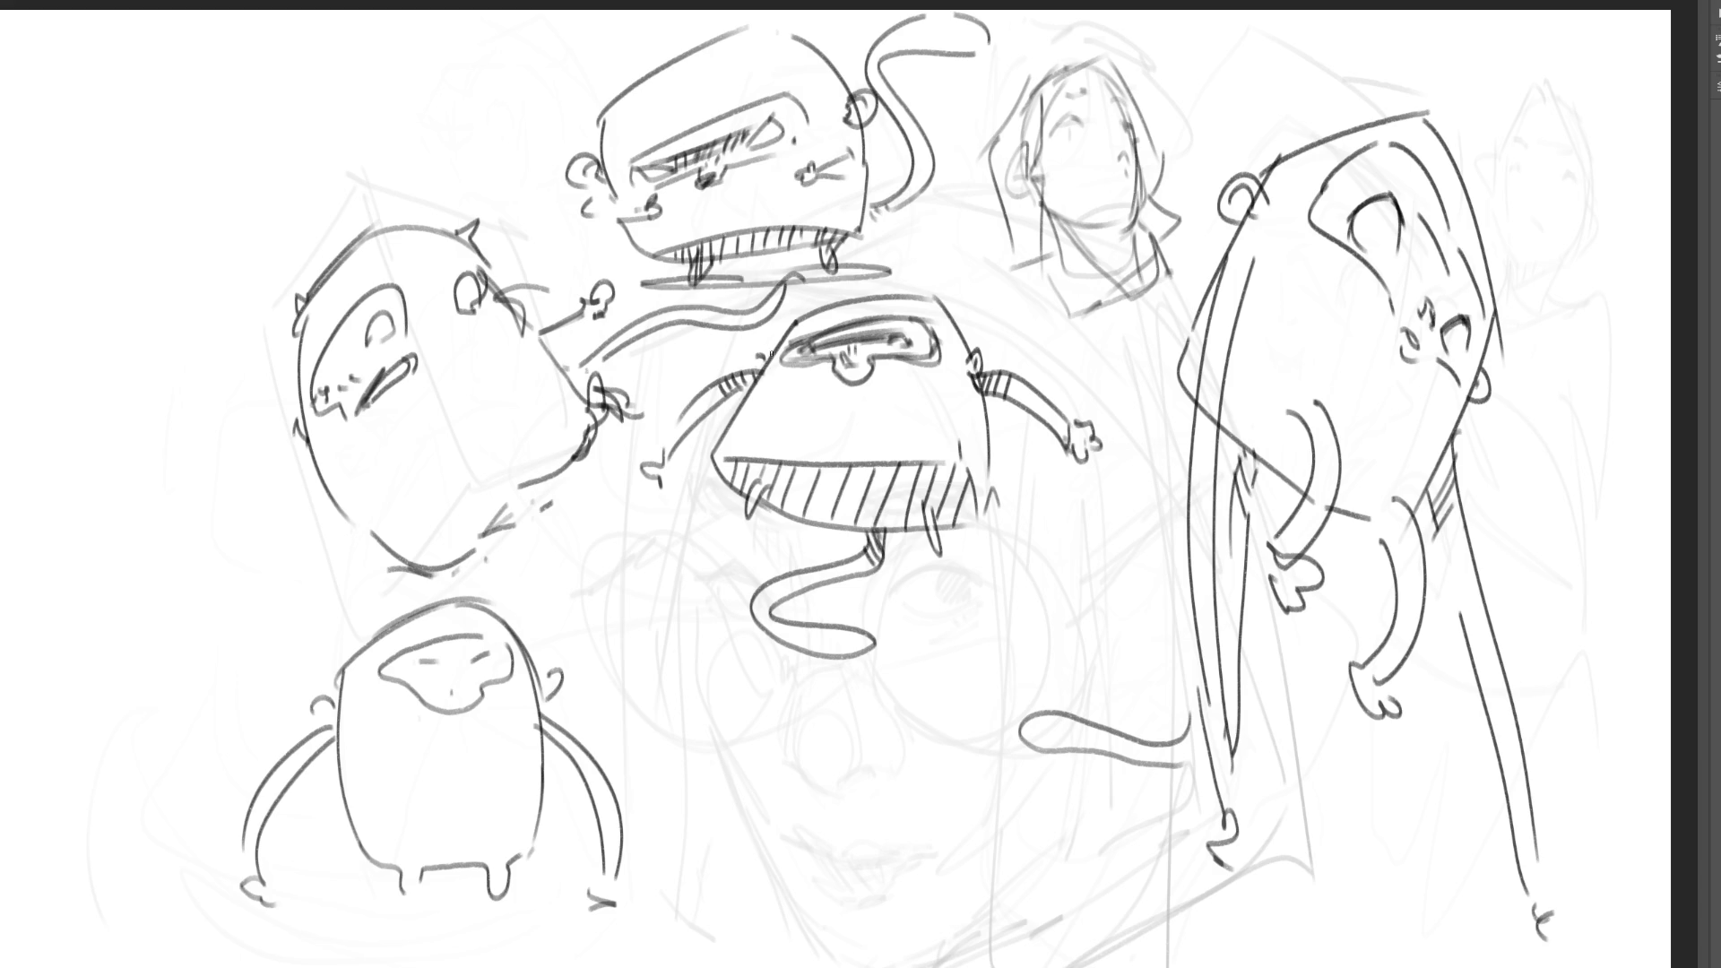
mouse_move(344, 901)
mouse_down()
mouse_move(256, 907)
mouse_move(659, 897)
mouse_move(610, 889)
mouse_up()
drag(337, 892, 592, 905)
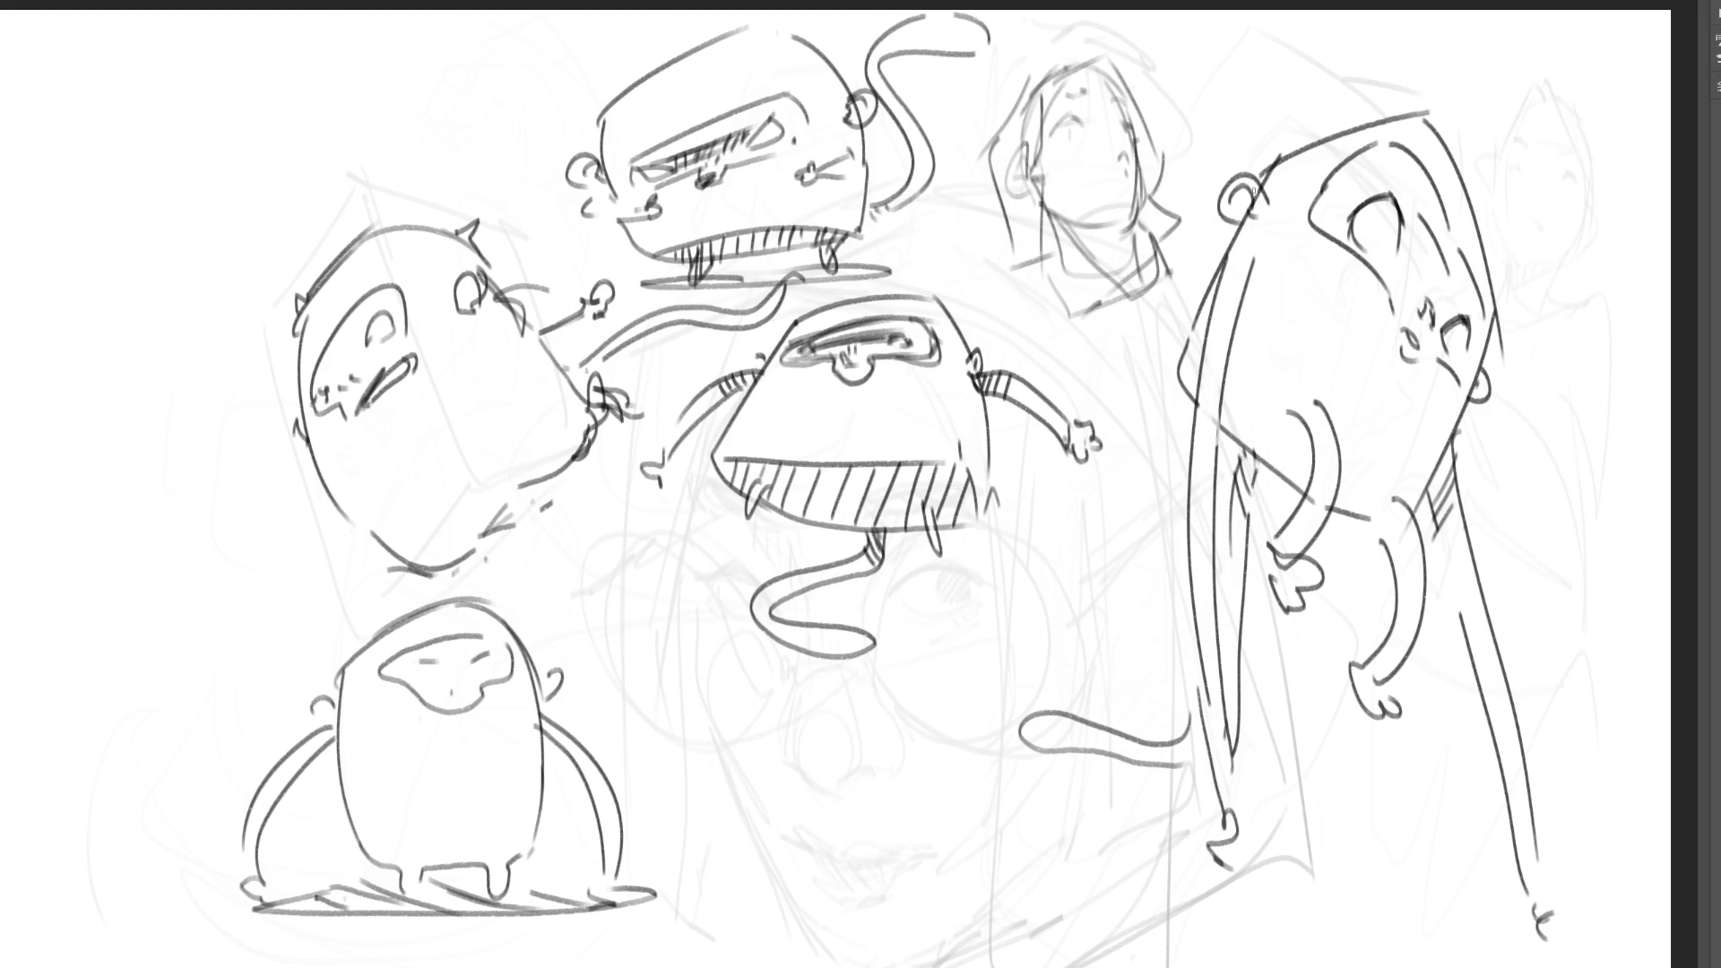
- Darken the tall right creature's ear and draw a halo arc above the upper-left creature
drag(1248, 185, 1258, 209)
drag(317, 239, 427, 196)
mouse_move(322, 256)
mouse_down()
mouse_move(337, 195)
mouse_move(398, 170)
mouse_move(448, 206)
mouse_move(432, 216)
mouse_up()
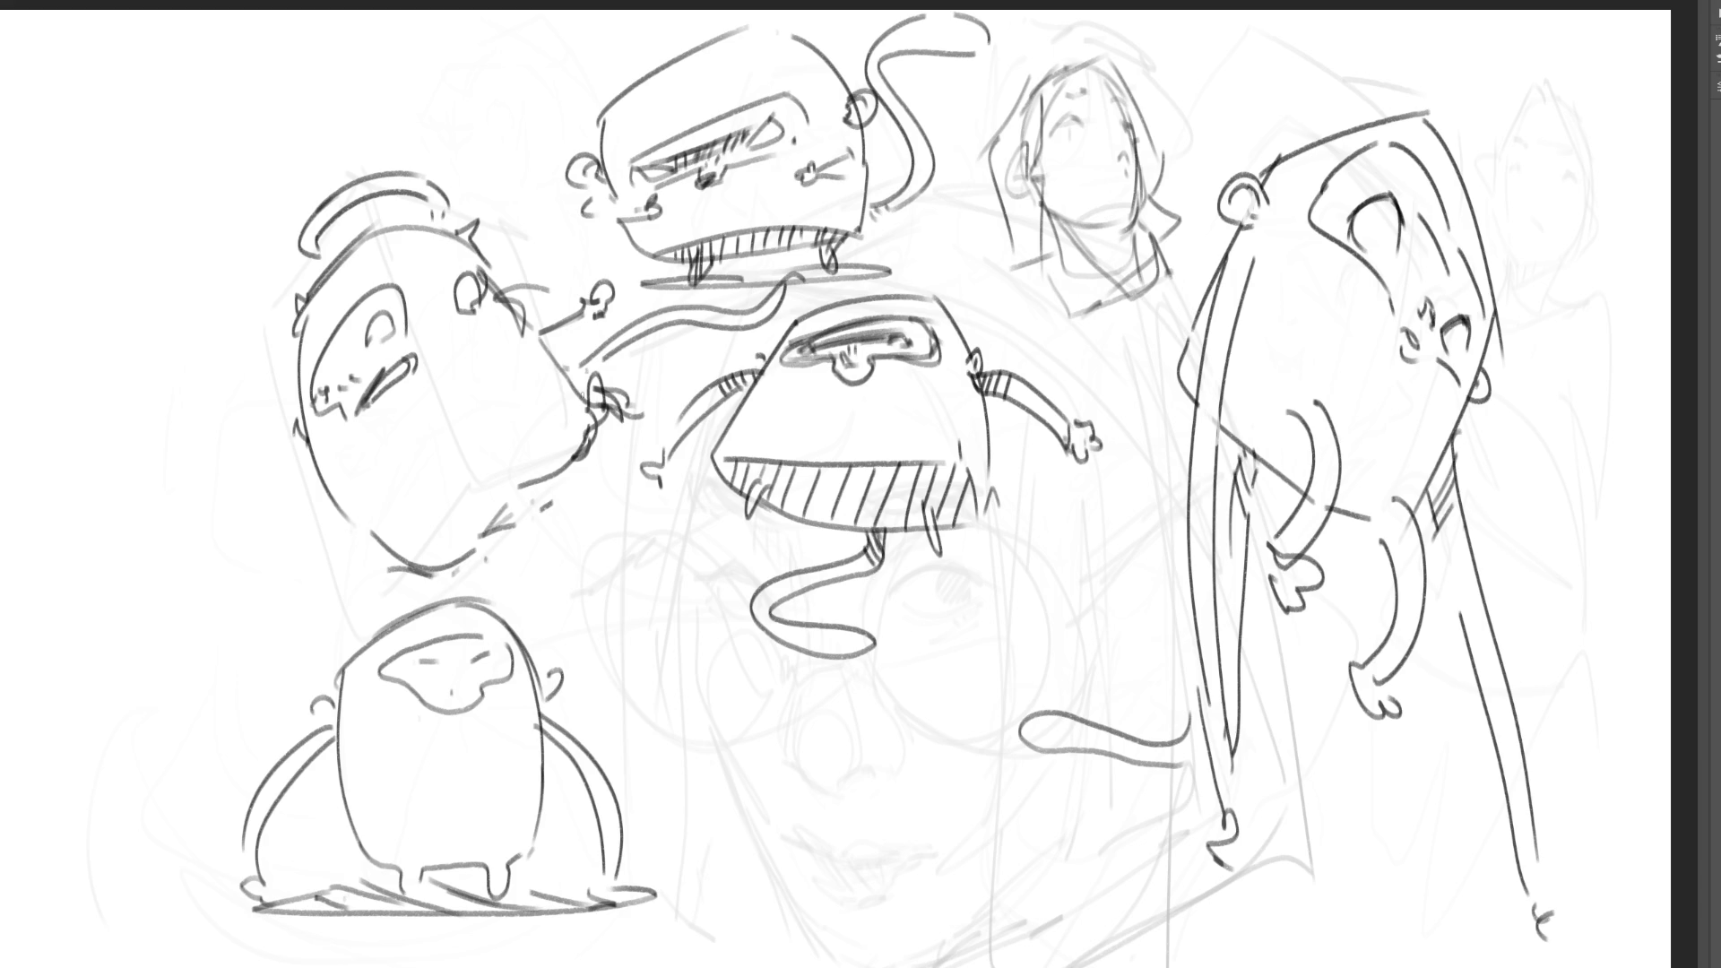
drag(546, 495, 563, 497)
- Give the bottom creature a face dash, a small mouth and hatching on both arms
mouse_move(412, 663)
mouse_down()
mouse_move(489, 659)
mouse_move(459, 658)
mouse_up()
drag(451, 682, 461, 696)
drag(543, 714, 547, 737)
drag(548, 715, 558, 744)
drag(319, 731, 327, 748)
drag(330, 724, 334, 744)
- Darken the bottom creature's feet and draw a line across the upper-left creature's lower body
drag(400, 887, 407, 905)
mouse_move(413, 880)
mouse_down()
mouse_move(418, 900)
mouse_move(498, 900)
mouse_up()
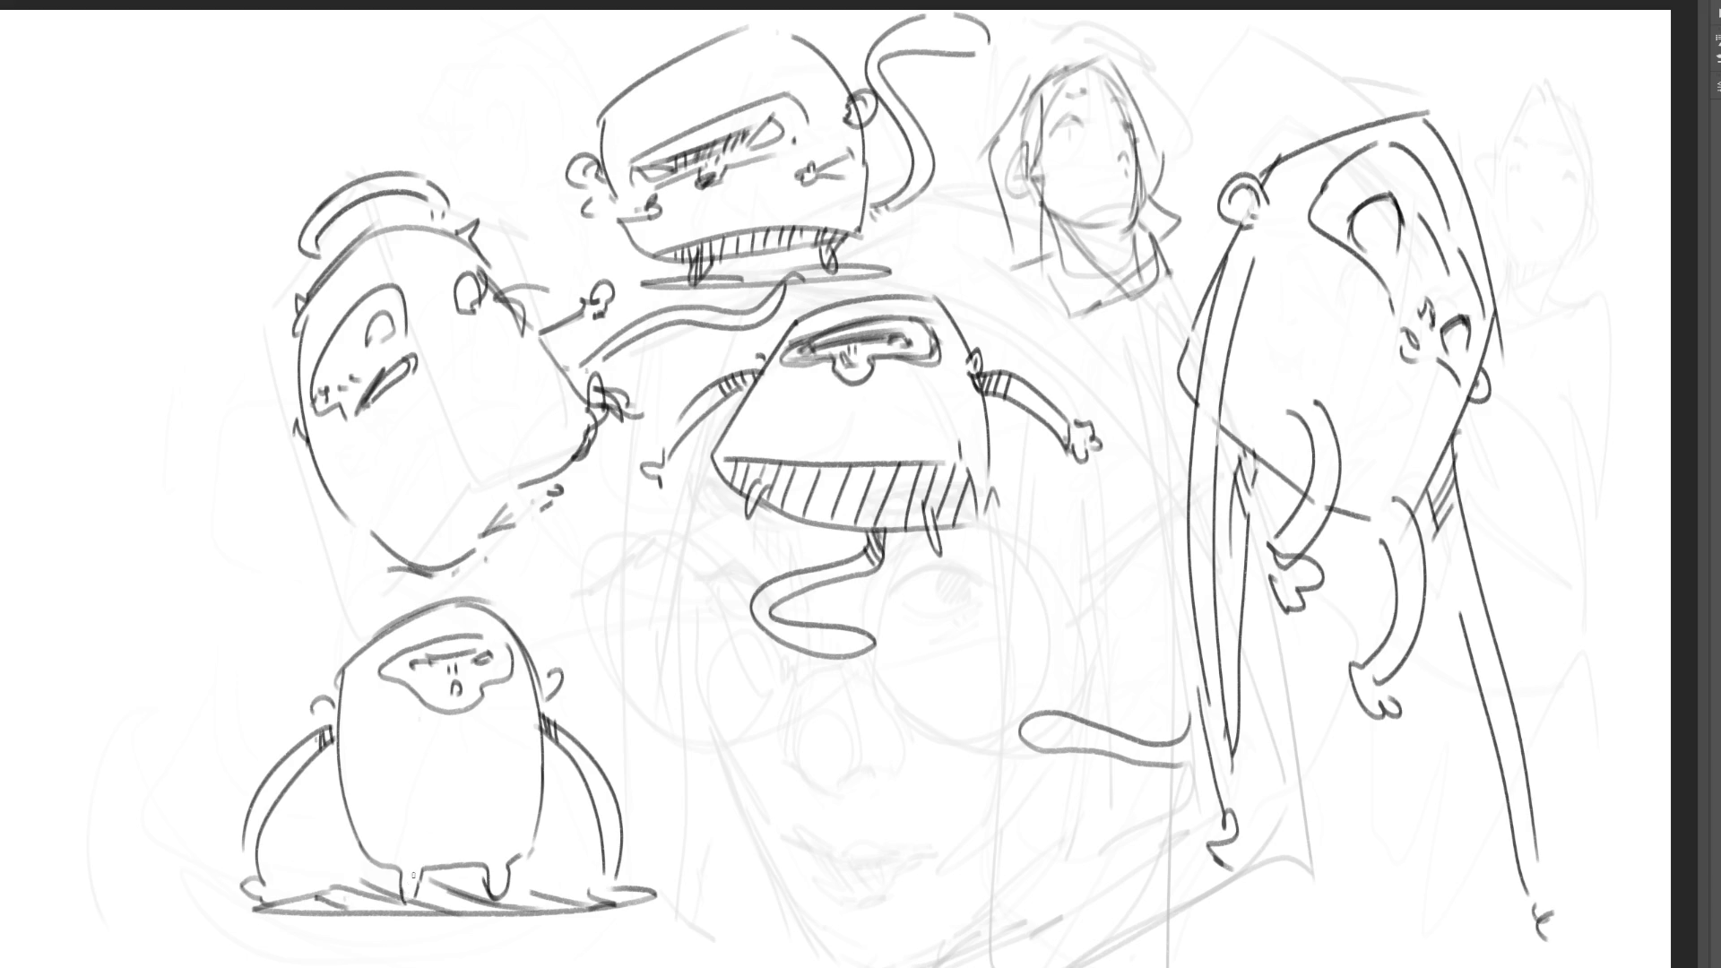
drag(375, 851, 412, 847)
mouse_move(404, 553)
mouse_down()
mouse_move(481, 454)
mouse_move(599, 408)
mouse_up()
- Hatch the upper-left creature's lower body and shade inside its eye
mouse_move(413, 535)
mouse_down()
mouse_move(428, 574)
mouse_move(446, 571)
mouse_up()
drag(443, 499, 464, 558)
mouse_move(462, 475)
mouse_down()
mouse_move(477, 542)
mouse_move(515, 534)
mouse_up()
drag(508, 442, 528, 495)
drag(521, 436, 538, 477)
mouse_move(571, 418)
mouse_down()
mouse_move(553, 461)
mouse_move(588, 439)
mouse_up()
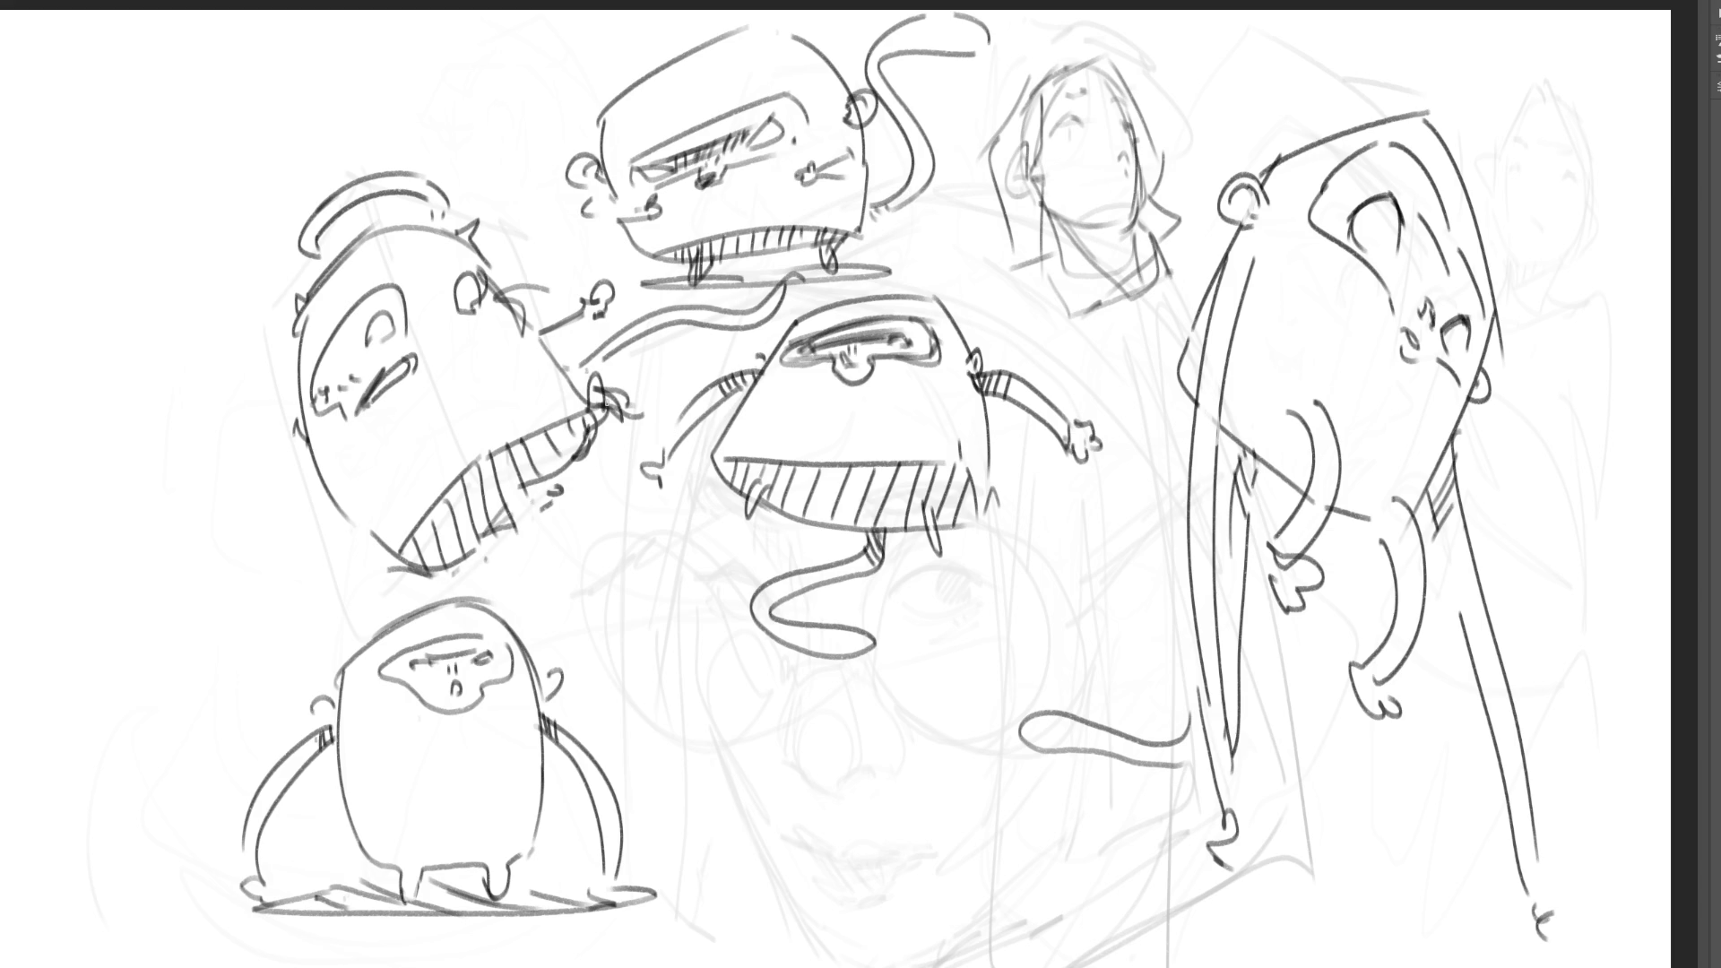
drag(461, 285, 466, 296)
- Hatch the tall right creature's body, then begin a tall pointed outline at the far left
mouse_move(1222, 378)
mouse_down()
mouse_move(1291, 368)
mouse_move(1321, 390)
mouse_move(1311, 379)
mouse_move(1288, 427)
mouse_move(1372, 491)
mouse_up()
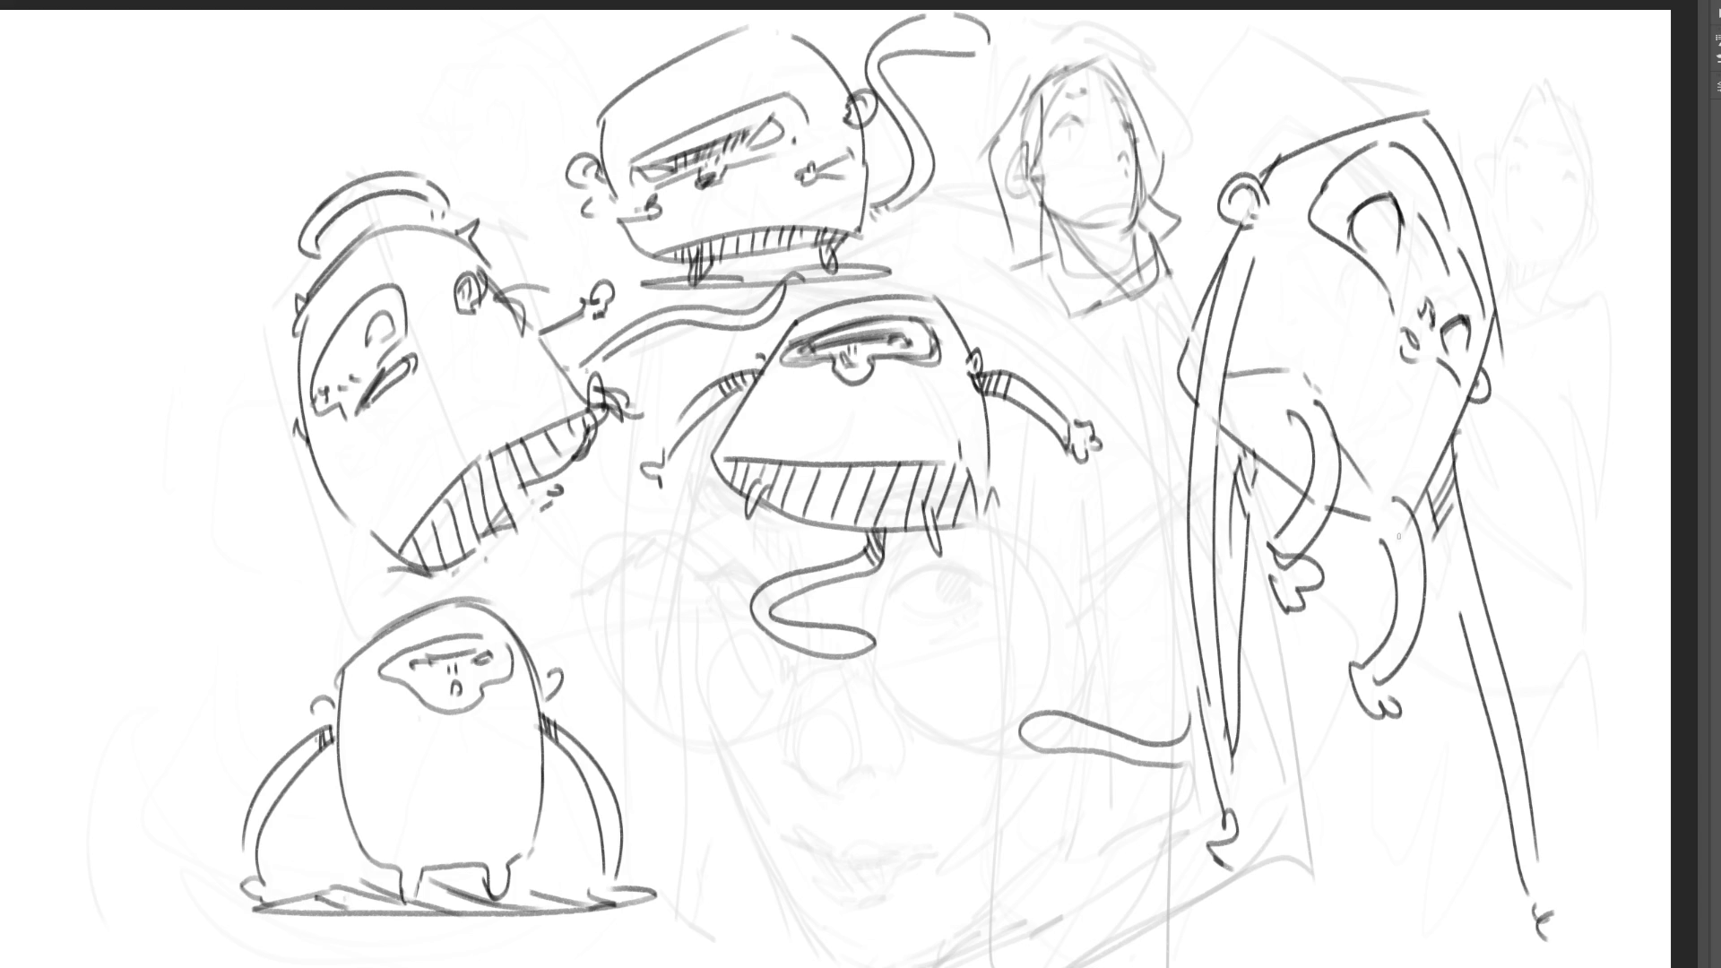
drag(1234, 374, 1228, 439)
drag(1271, 369, 1241, 455)
drag(1290, 372, 1261, 471)
drag(1305, 411, 1274, 488)
drag(1311, 428, 1291, 481)
mouse_move(1355, 467)
mouse_down()
mouse_move(1339, 508)
mouse_move(1358, 509)
mouse_up()
drag(1379, 509, 1369, 532)
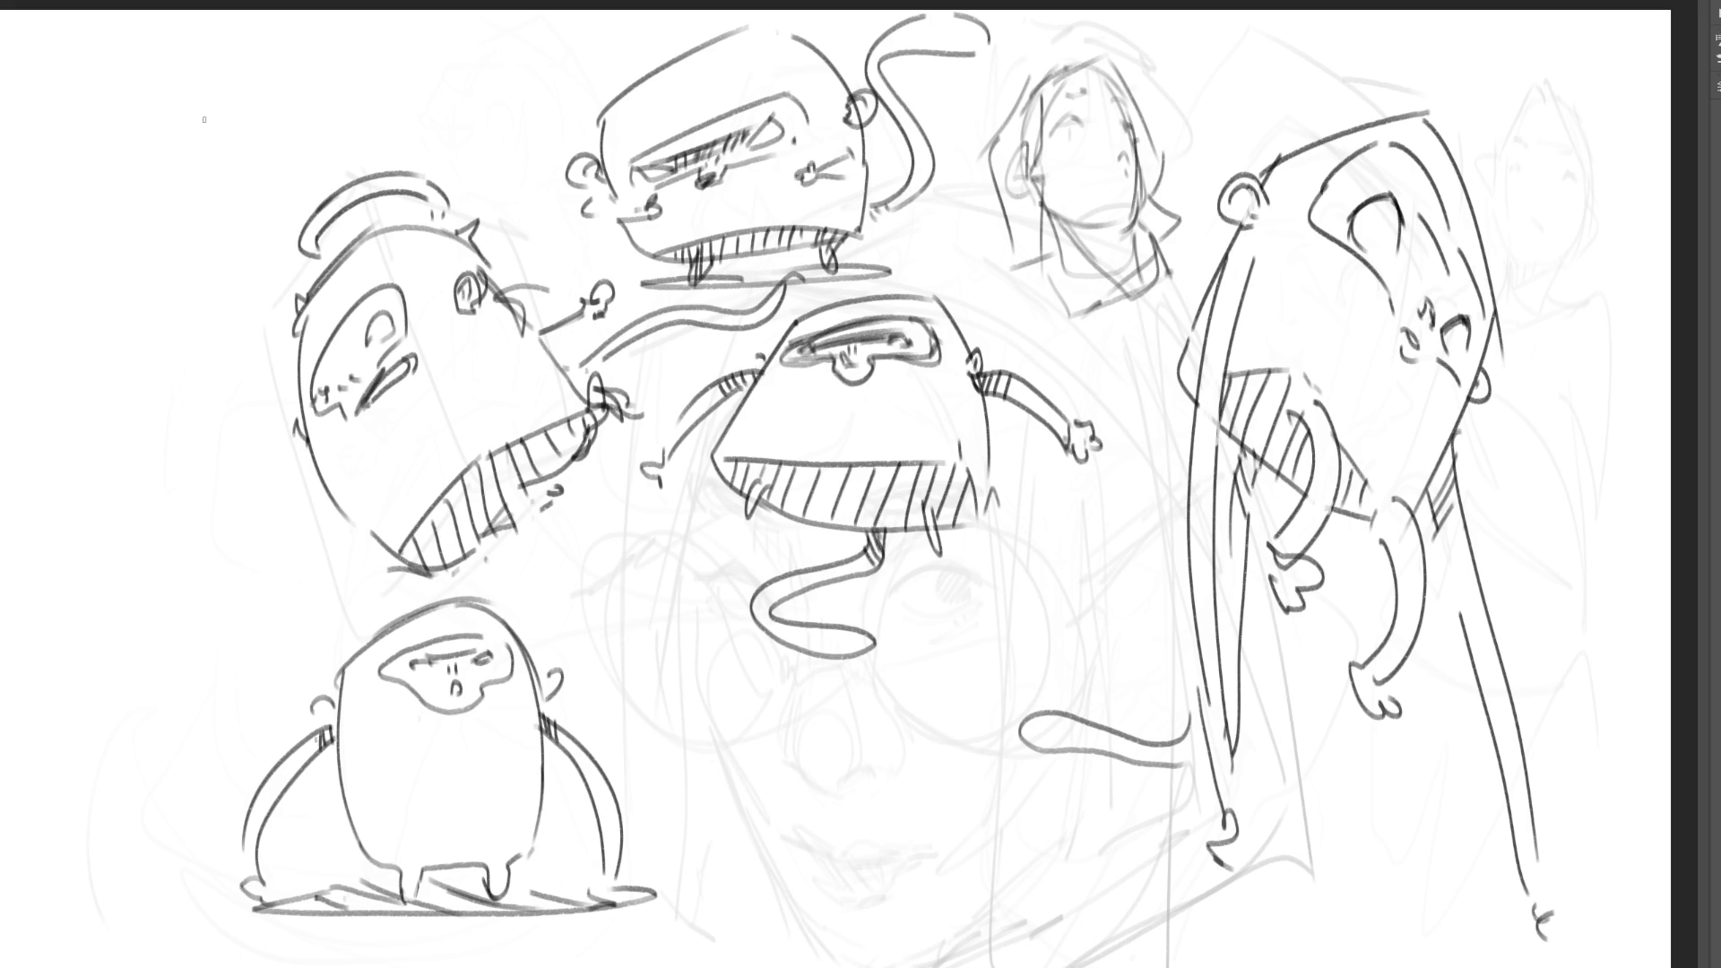
mouse_move(187, 92)
mouse_down()
mouse_move(206, 73)
mouse_move(242, 114)
mouse_move(164, 412)
mouse_move(80, 162)
mouse_move(54, 404)
mouse_move(139, 414)
mouse_move(86, 434)
mouse_up()
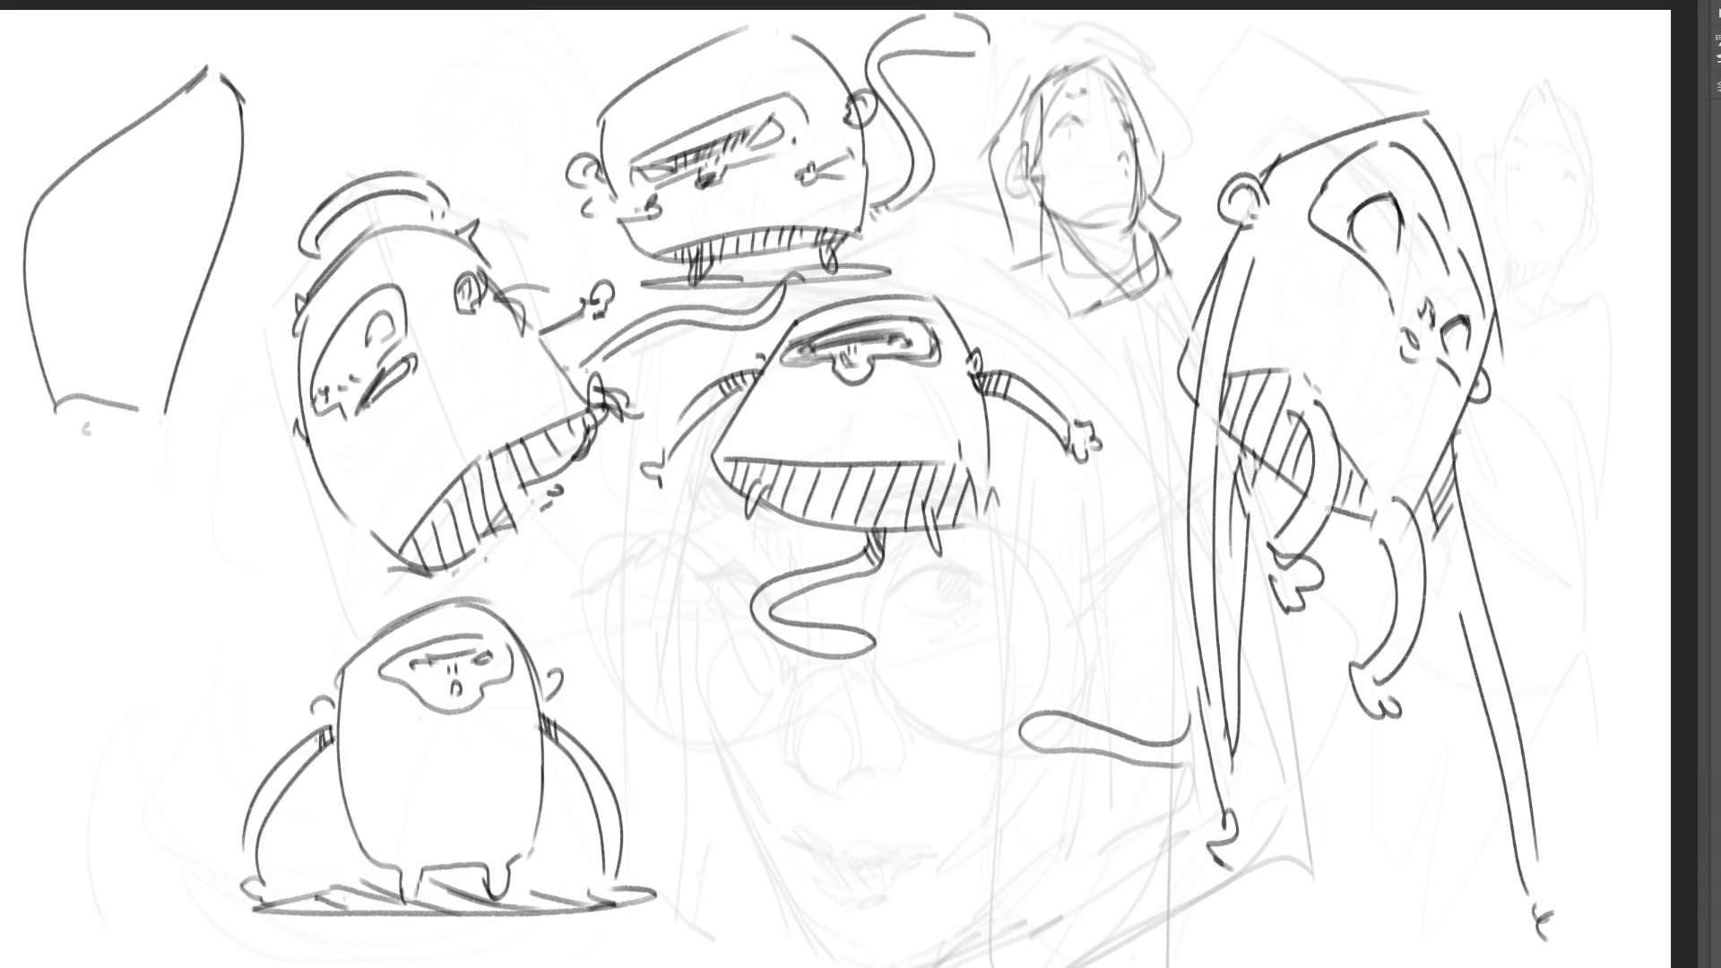
- Add feet to the far-left figure and start a cane-like stick beside it
drag(56, 407, 47, 422)
mouse_move(93, 405)
mouse_down()
mouse_move(78, 428)
mouse_move(95, 424)
mouse_up()
mouse_move(232, 225)
mouse_down()
mouse_move(278, 216)
mouse_move(258, 440)
mouse_move(263, 260)
mouse_move(270, 451)
mouse_up()
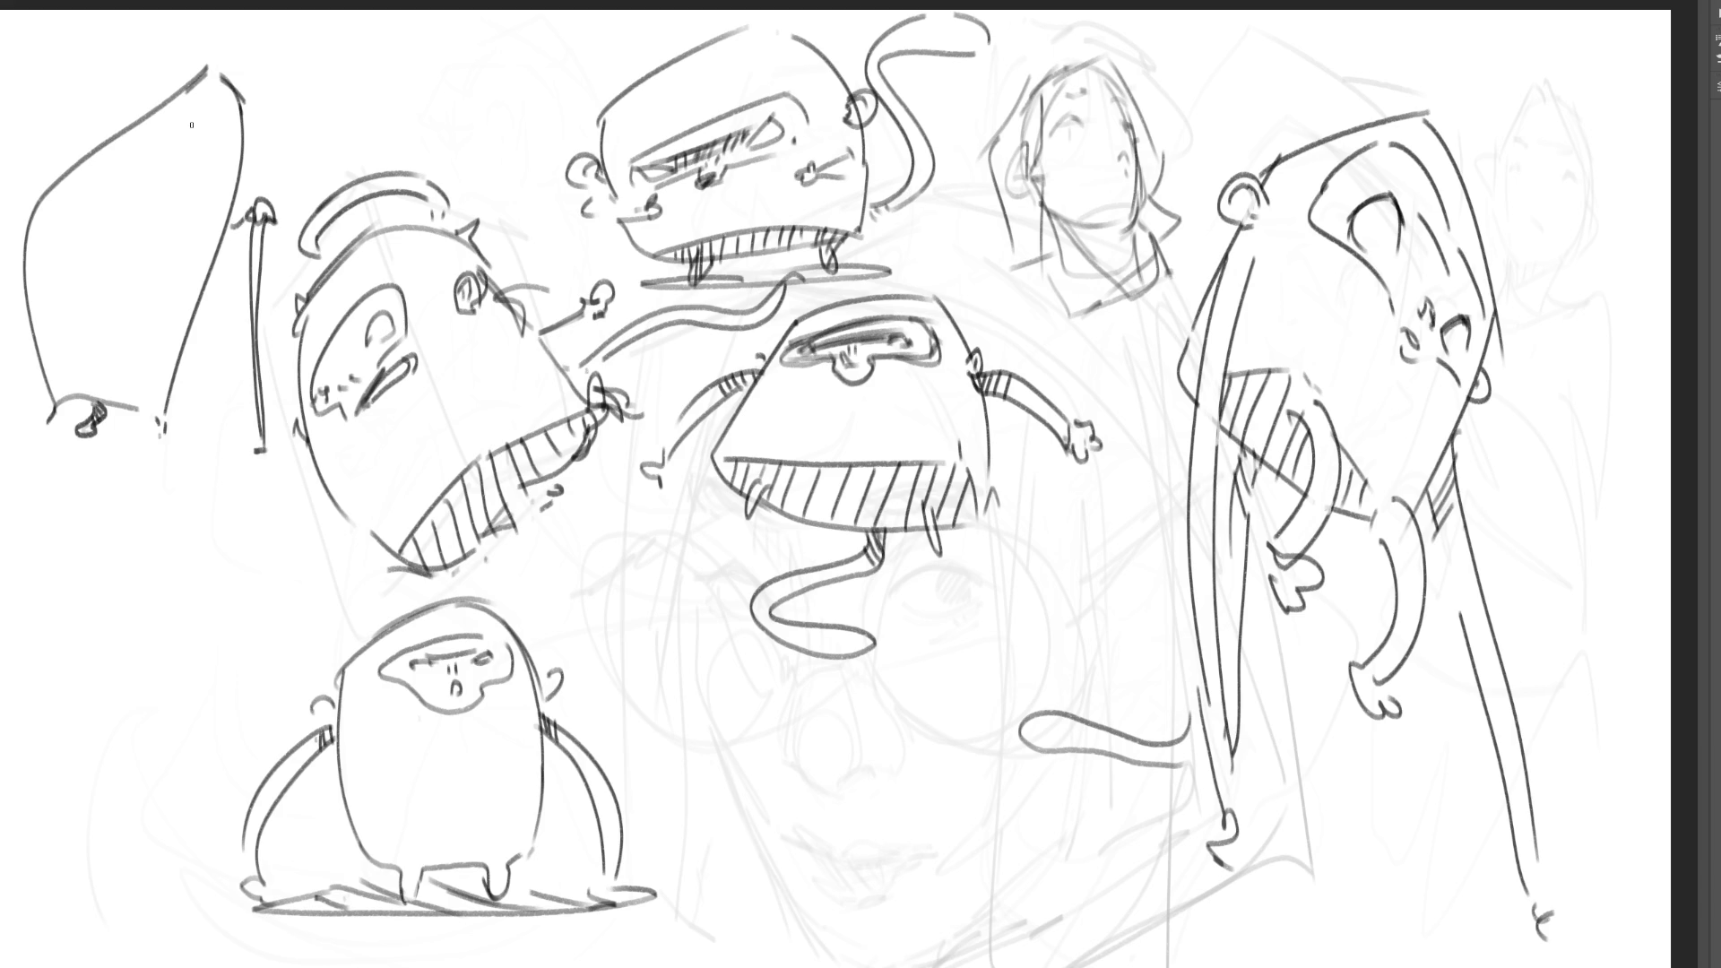
- Draw the far-left figure's eye mark, a dark ear and body strokes, and join its head peak
mouse_move(195, 125)
mouse_down()
mouse_move(228, 176)
mouse_move(230, 150)
mouse_move(177, 127)
mouse_move(218, 182)
mouse_up()
drag(137, 117, 154, 115)
drag(151, 113, 145, 117)
drag(121, 183, 139, 262)
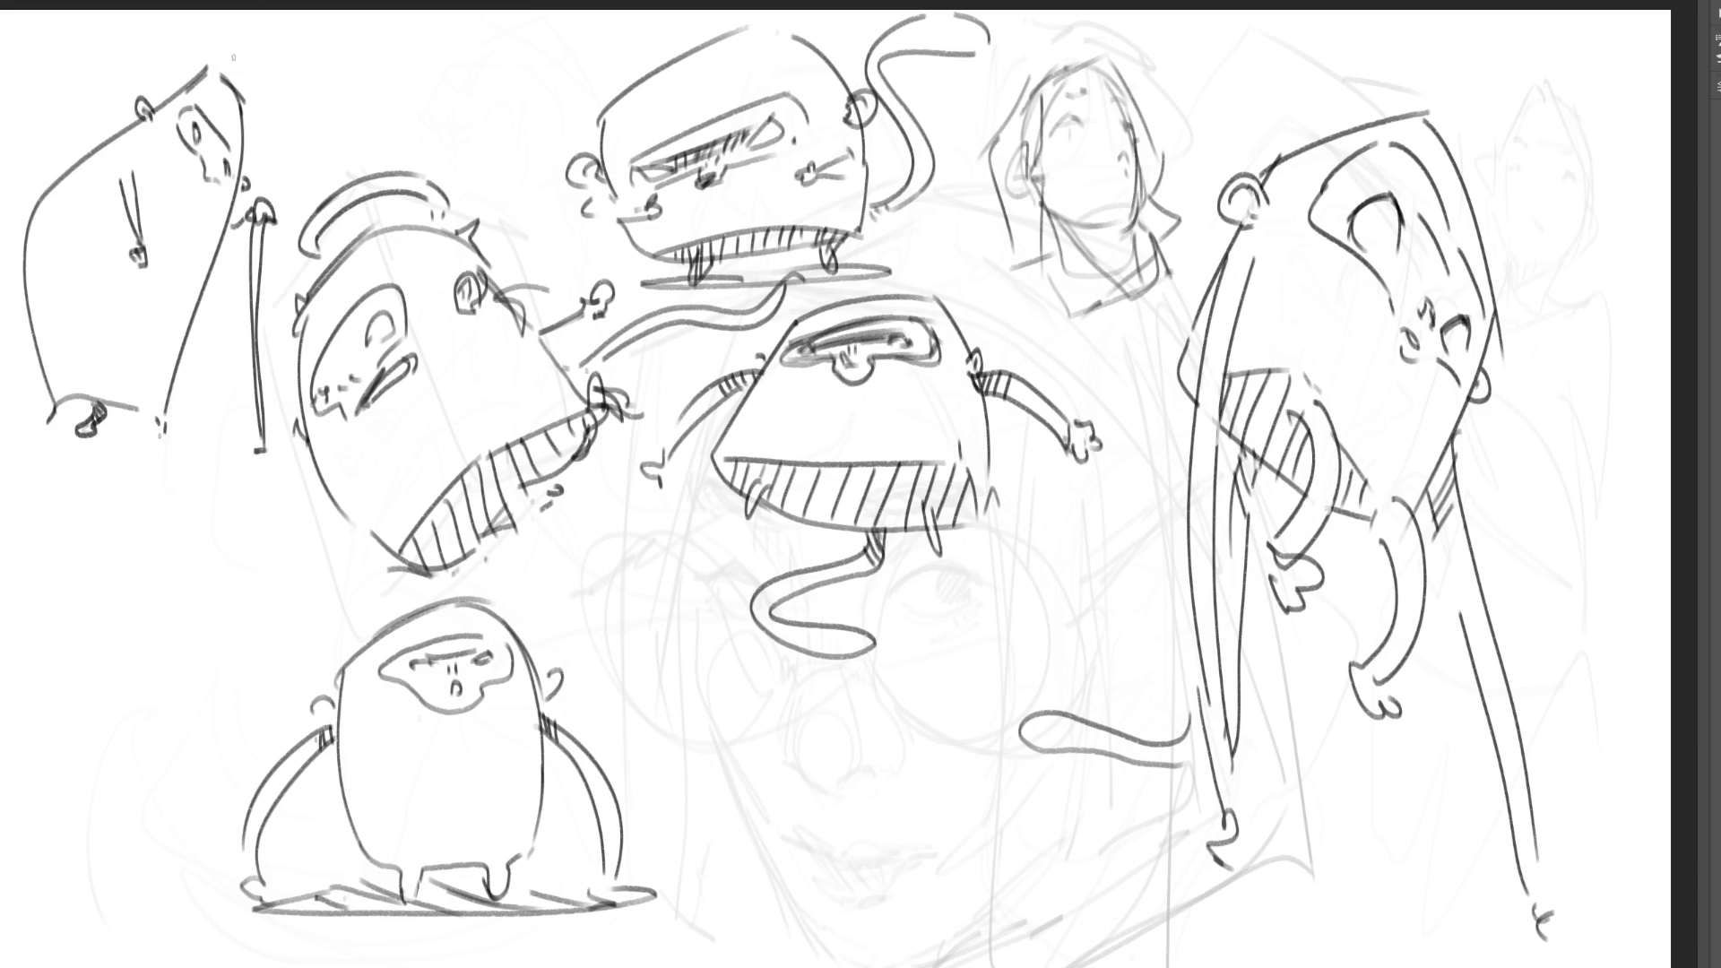
drag(213, 65, 225, 80)
drag(1211, 502, 1223, 497)
- Draw and hatch a ground patch under the far-left figure and add tail and face hatching to the bottom creature
mouse_move(9, 423)
mouse_down()
mouse_move(269, 410)
mouse_move(289, 451)
mouse_move(154, 468)
mouse_move(290, 460)
mouse_up()
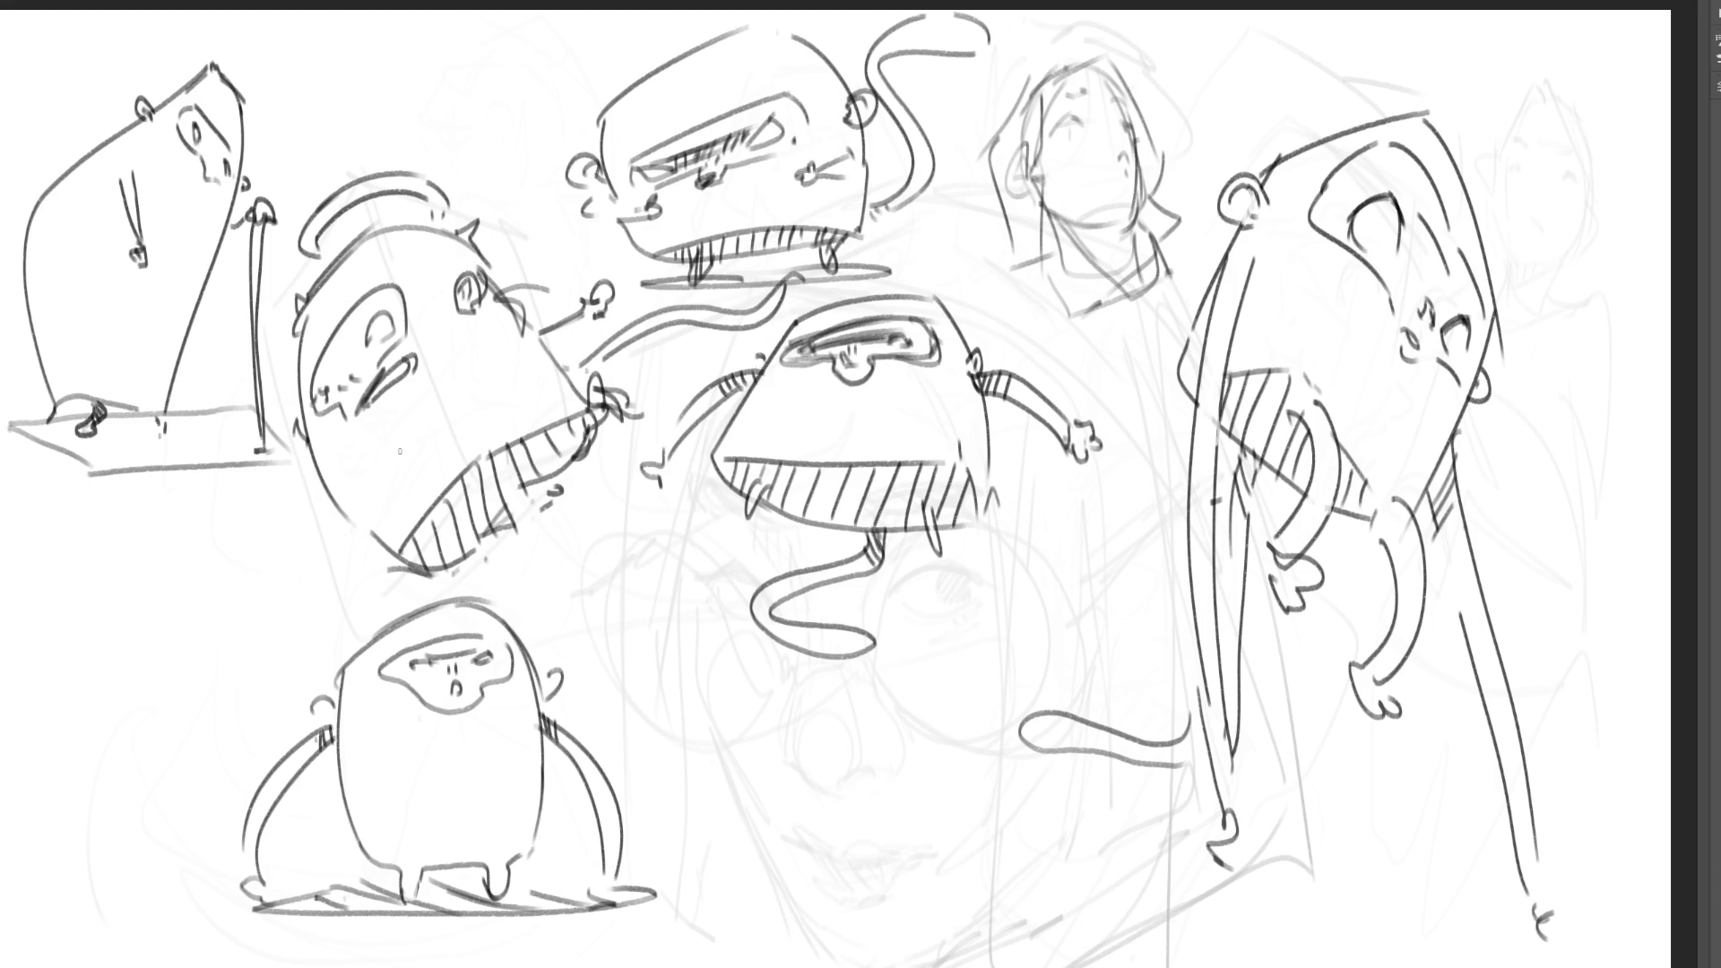
drag(166, 723, 265, 746)
drag(323, 822, 341, 833)
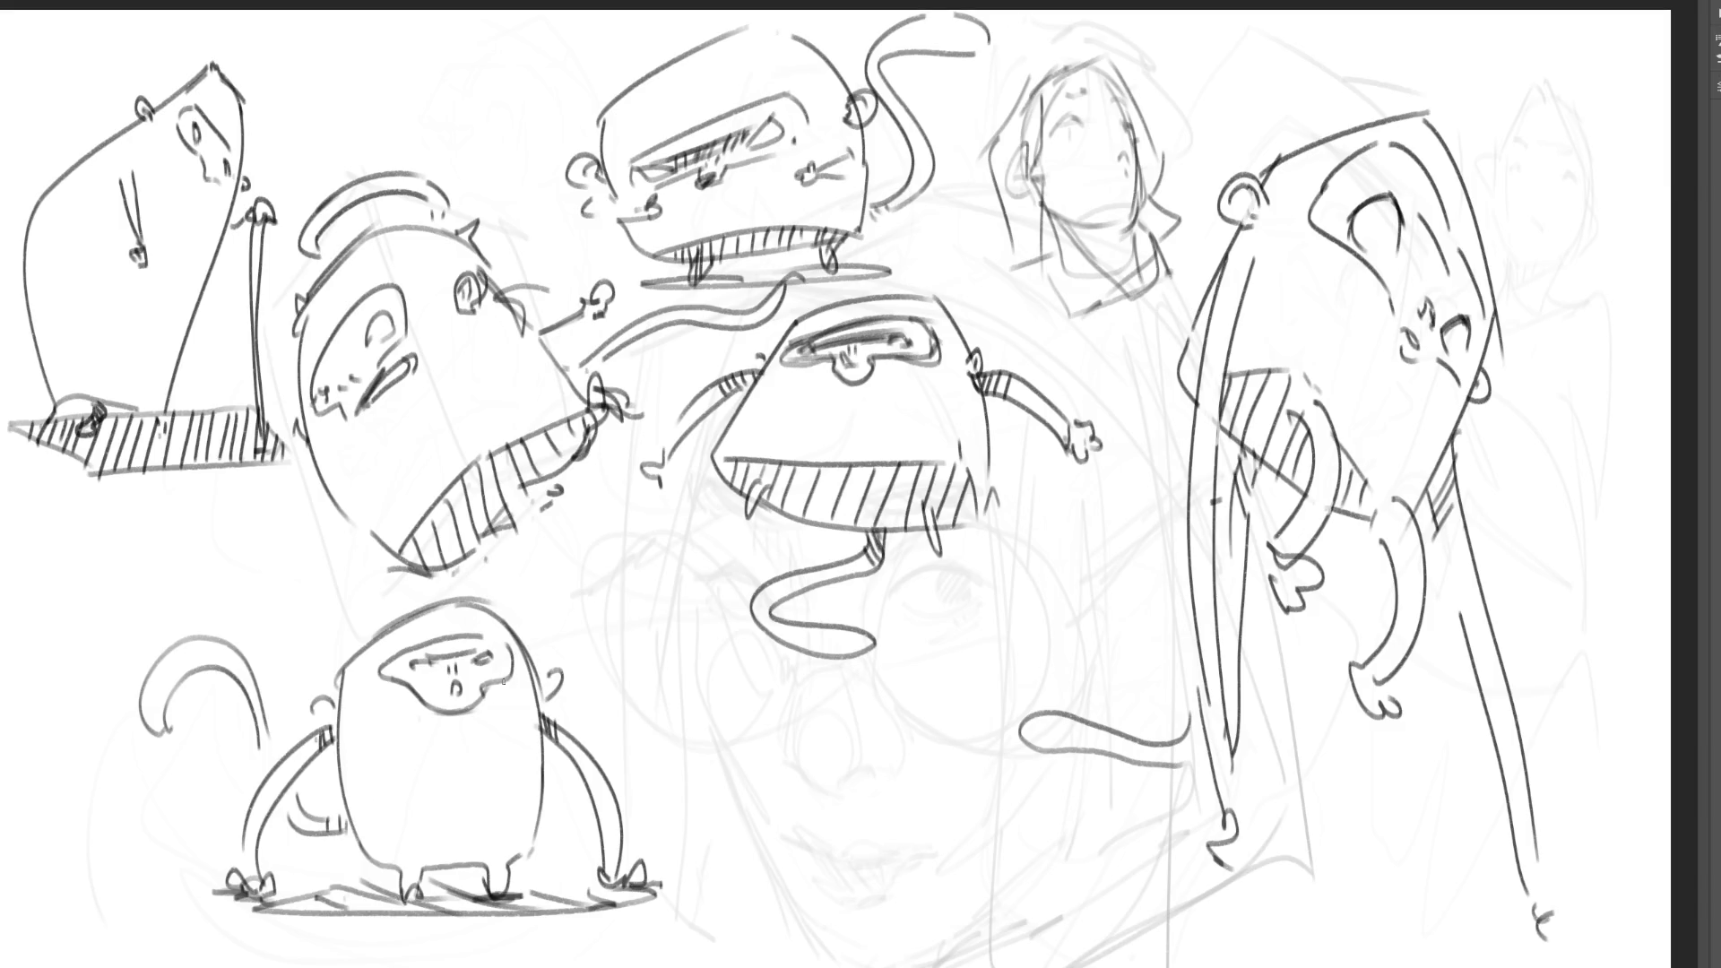
mouse_move(386, 669)
mouse_down()
mouse_move(391, 698)
mouse_move(493, 692)
mouse_move(484, 652)
mouse_move(454, 673)
mouse_up()
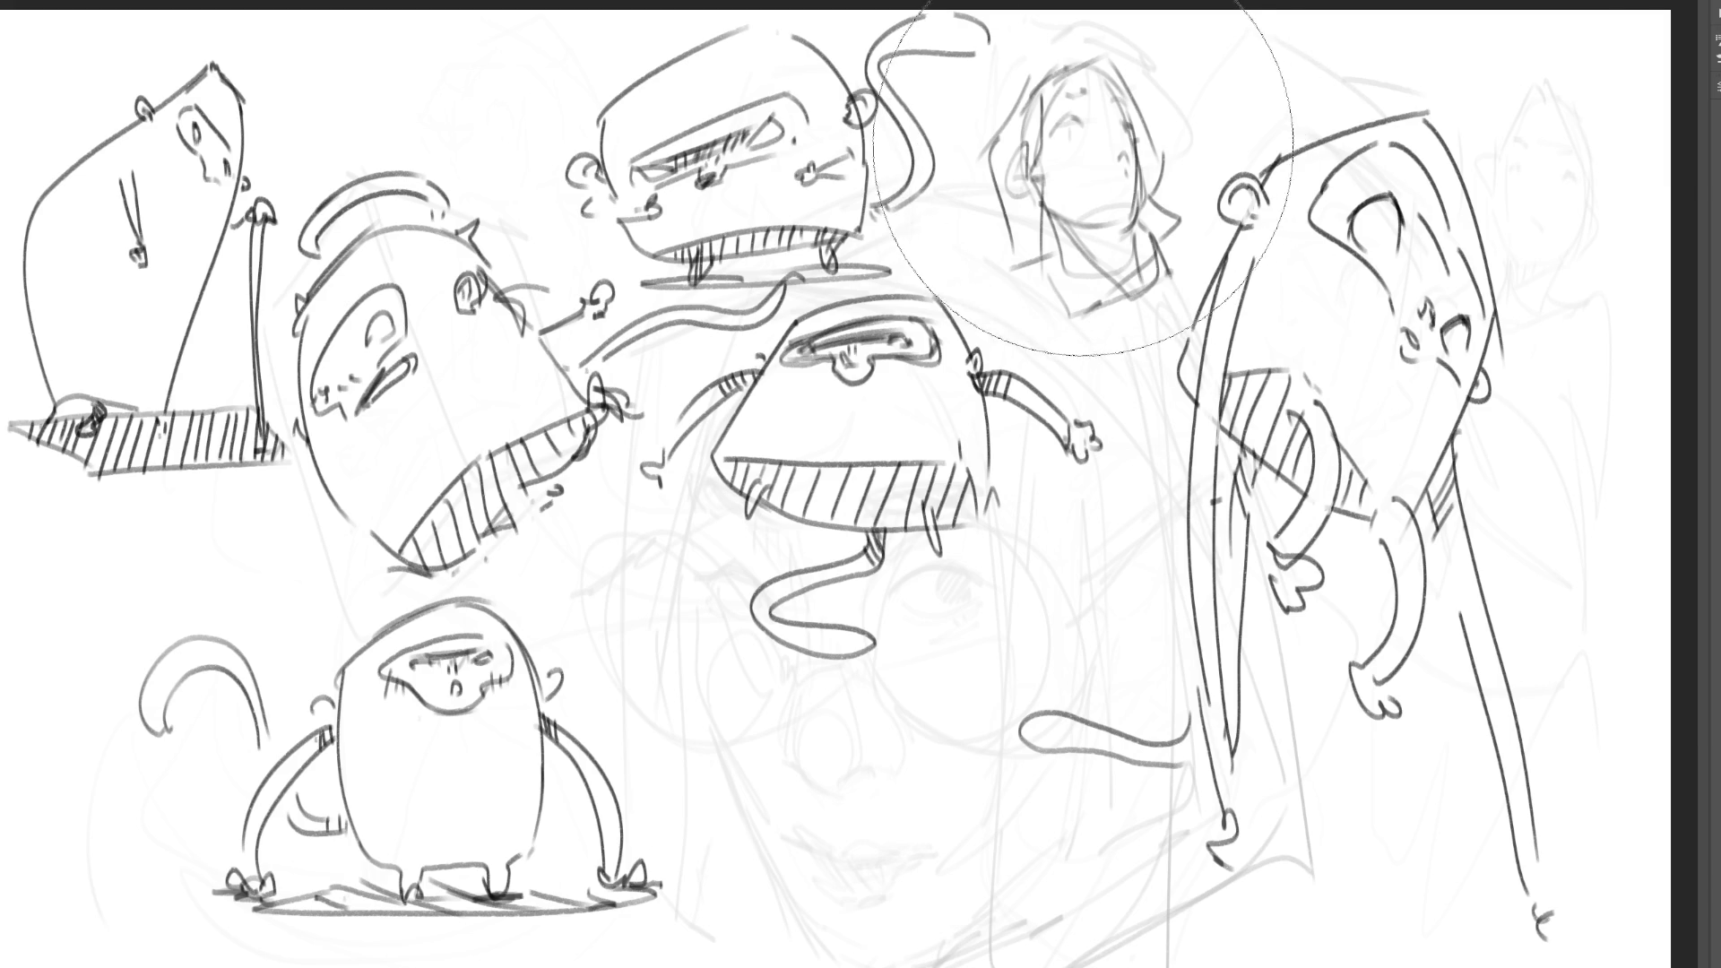
- Erase the woman's face sketch and start a small new head in its place
mouse_move(1109, 117)
mouse_down()
mouse_move(1067, 191)
mouse_move(1129, 179)
mouse_move(1125, 76)
mouse_up()
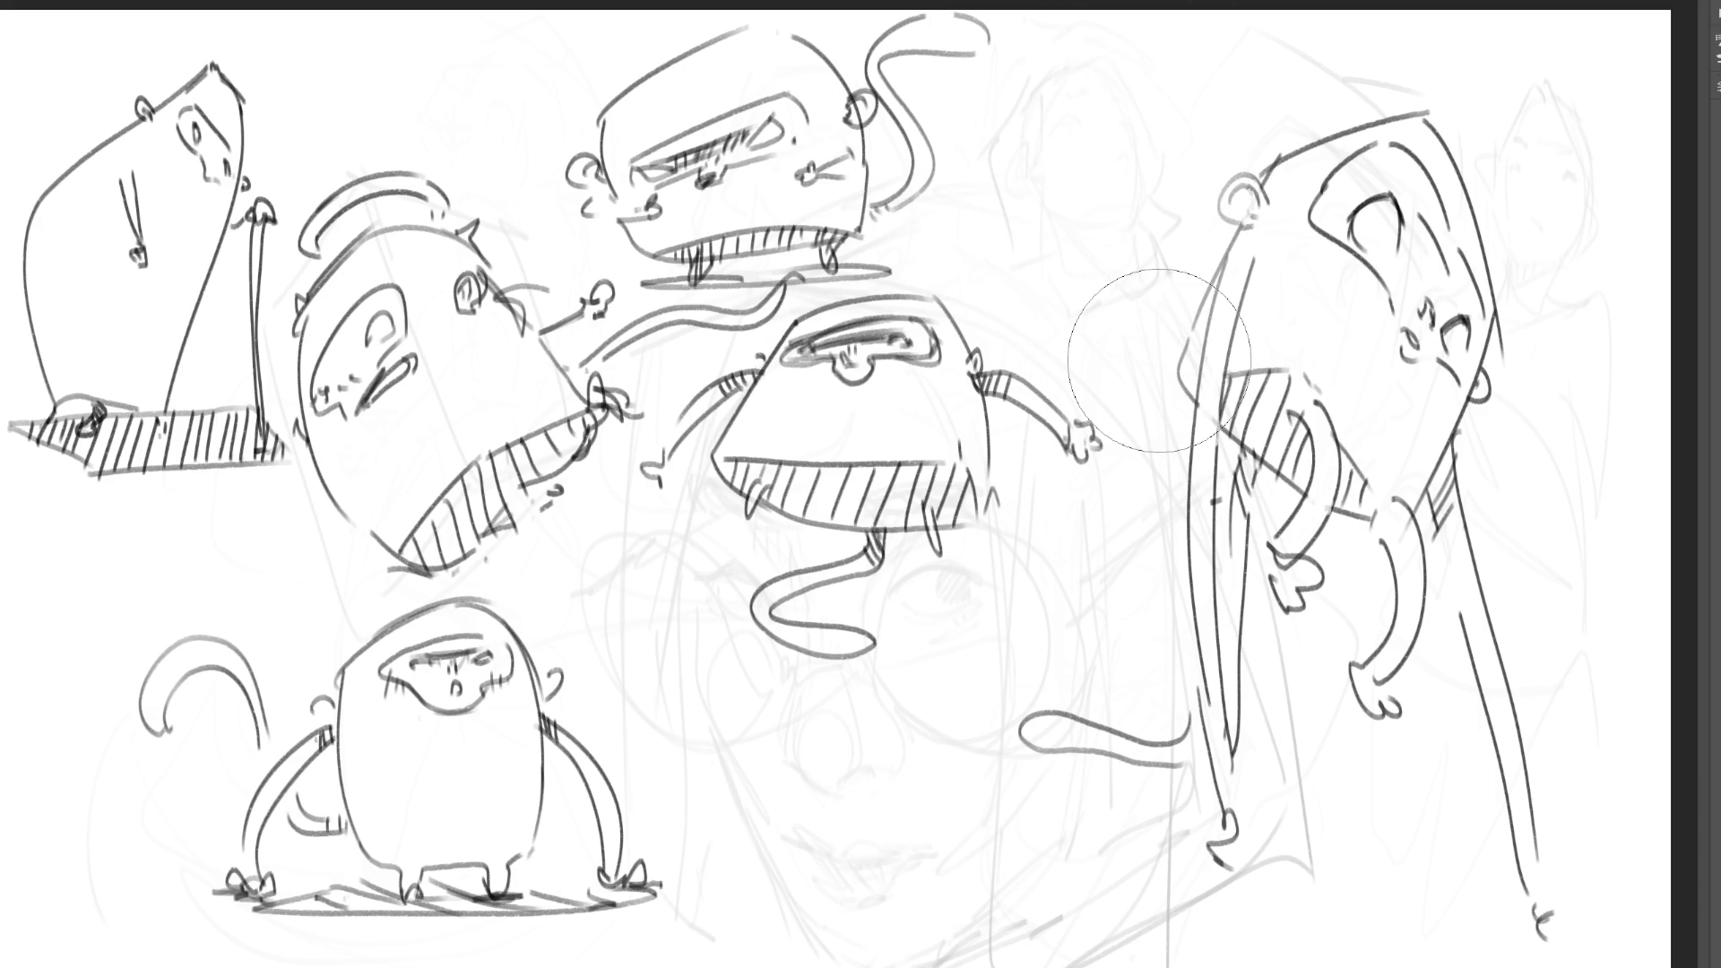
mouse_move(1078, 288)
mouse_down()
mouse_move(1112, 296)
mouse_move(1131, 271)
mouse_move(1112, 291)
mouse_up()
mouse_move(1057, 227)
mouse_down()
mouse_move(1069, 274)
mouse_move(1131, 272)
mouse_move(1144, 176)
mouse_up()
- Draw the head's nose line, redoing it several times, and add an ear
drag(1117, 90, 1140, 175)
key(ctrl+z)
mouse_move(1065, 80)
mouse_down()
mouse_move(1108, 84)
mouse_move(1141, 177)
mouse_up()
key(ctrl+z)
drag(1115, 86, 1140, 179)
key(ctrl+z)
drag(1121, 97, 1138, 179)
drag(1024, 155, 1031, 187)
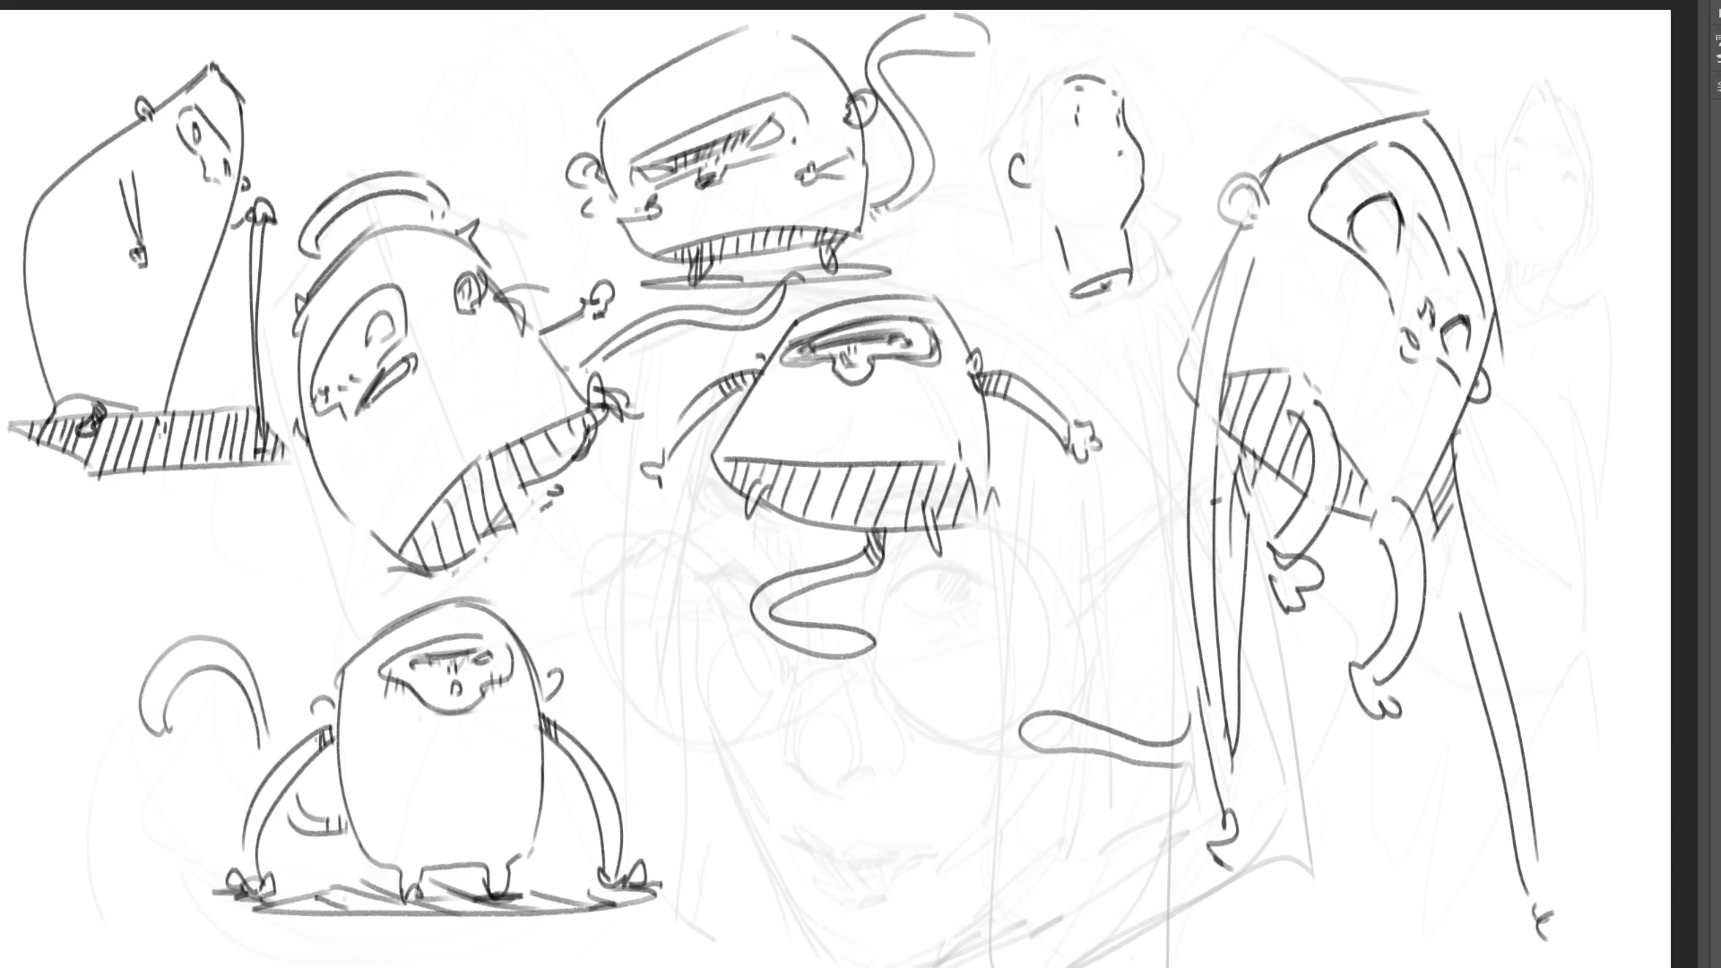
- Outline the boxy head's top, left and right sides and the curve under it
mouse_move(1047, 76)
mouse_down()
mouse_move(1128, 77)
mouse_move(1156, 159)
mouse_move(1195, 168)
mouse_move(1169, 193)
mouse_up()
drag(1178, 199, 1180, 224)
mouse_move(1050, 81)
mouse_down()
mouse_move(1075, 172)
mouse_move(1058, 203)
mouse_up()
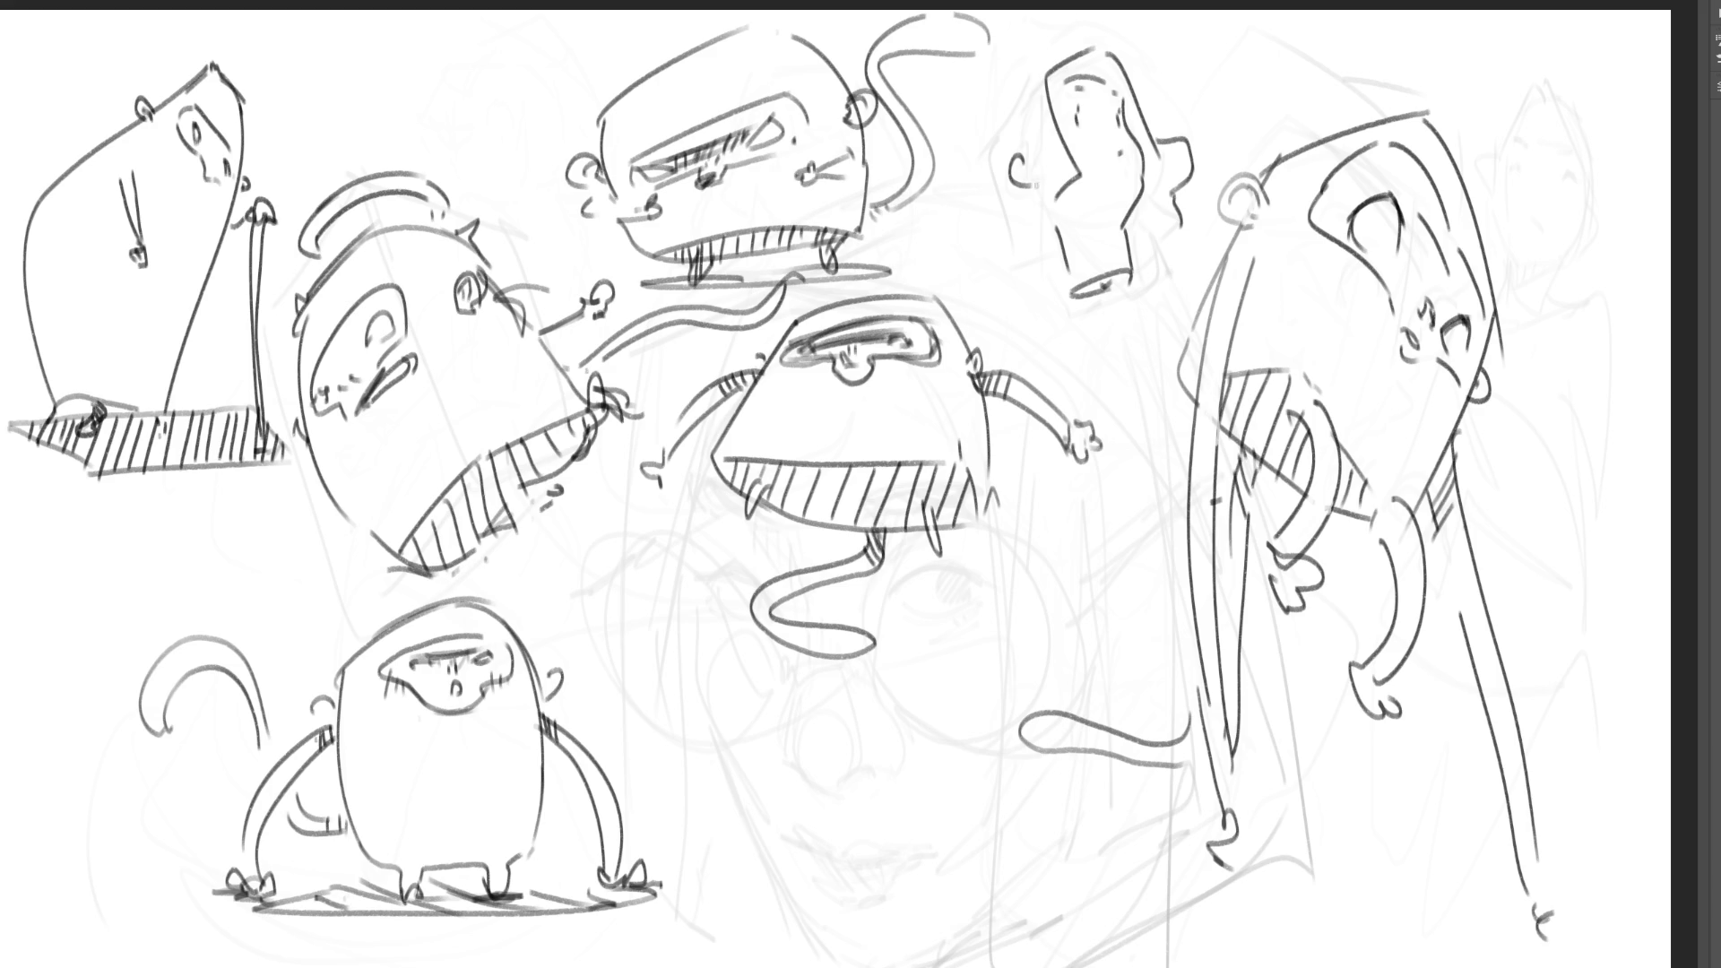
mouse_move(1040, 75)
mouse_down()
mouse_move(997, 262)
mouse_move(1042, 246)
mouse_move(1038, 199)
mouse_up()
mouse_move(1127, 251)
mouse_down()
mouse_move(1162, 226)
mouse_move(1131, 241)
mouse_move(1143, 230)
mouse_up()
- Hatch shading into the neck area and the head's lower-left edge
drag(1168, 163, 1157, 224)
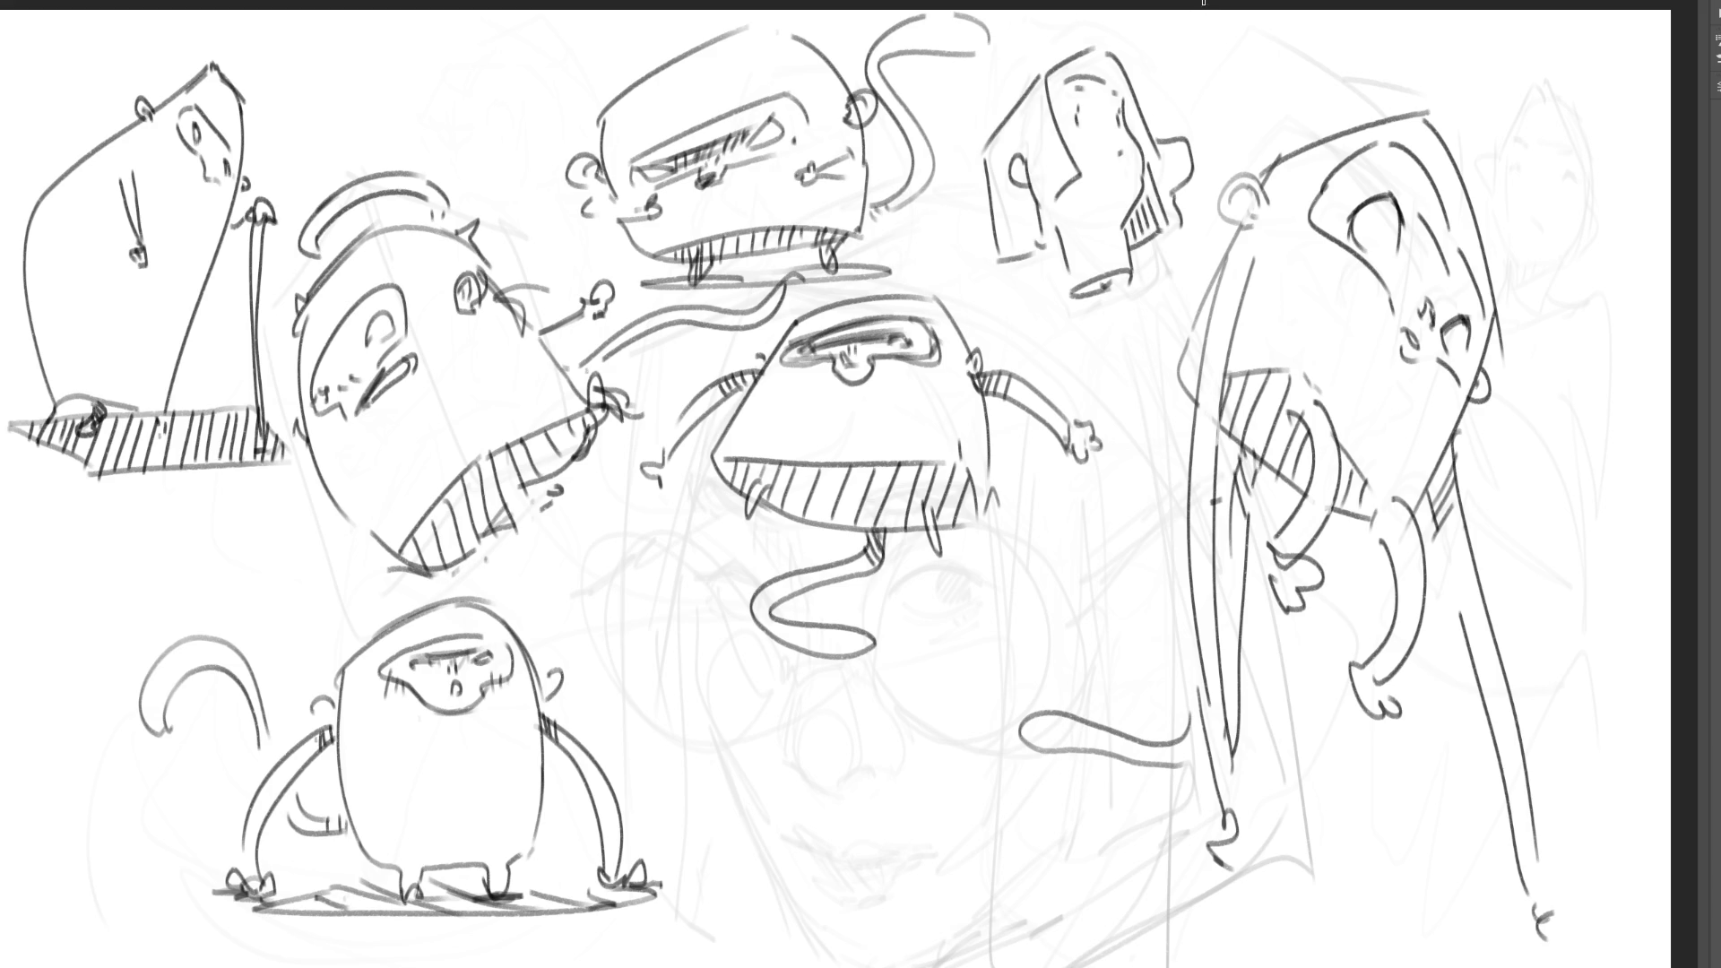
mouse_move(1006, 261)
mouse_down()
mouse_move(1065, 288)
mouse_move(1027, 277)
mouse_up()
mouse_move(1055, 245)
mouse_down()
mouse_move(1041, 279)
mouse_move(1044, 263)
mouse_up()
drag(1114, 277, 1112, 291)
drag(1122, 273, 1120, 288)
- Draw an eyebrow, contour strokes, face shading, oval eyes and pupils on the cube head
mouse_move(1074, 90)
mouse_down()
mouse_move(1104, 79)
mouse_move(1127, 95)
mouse_up()
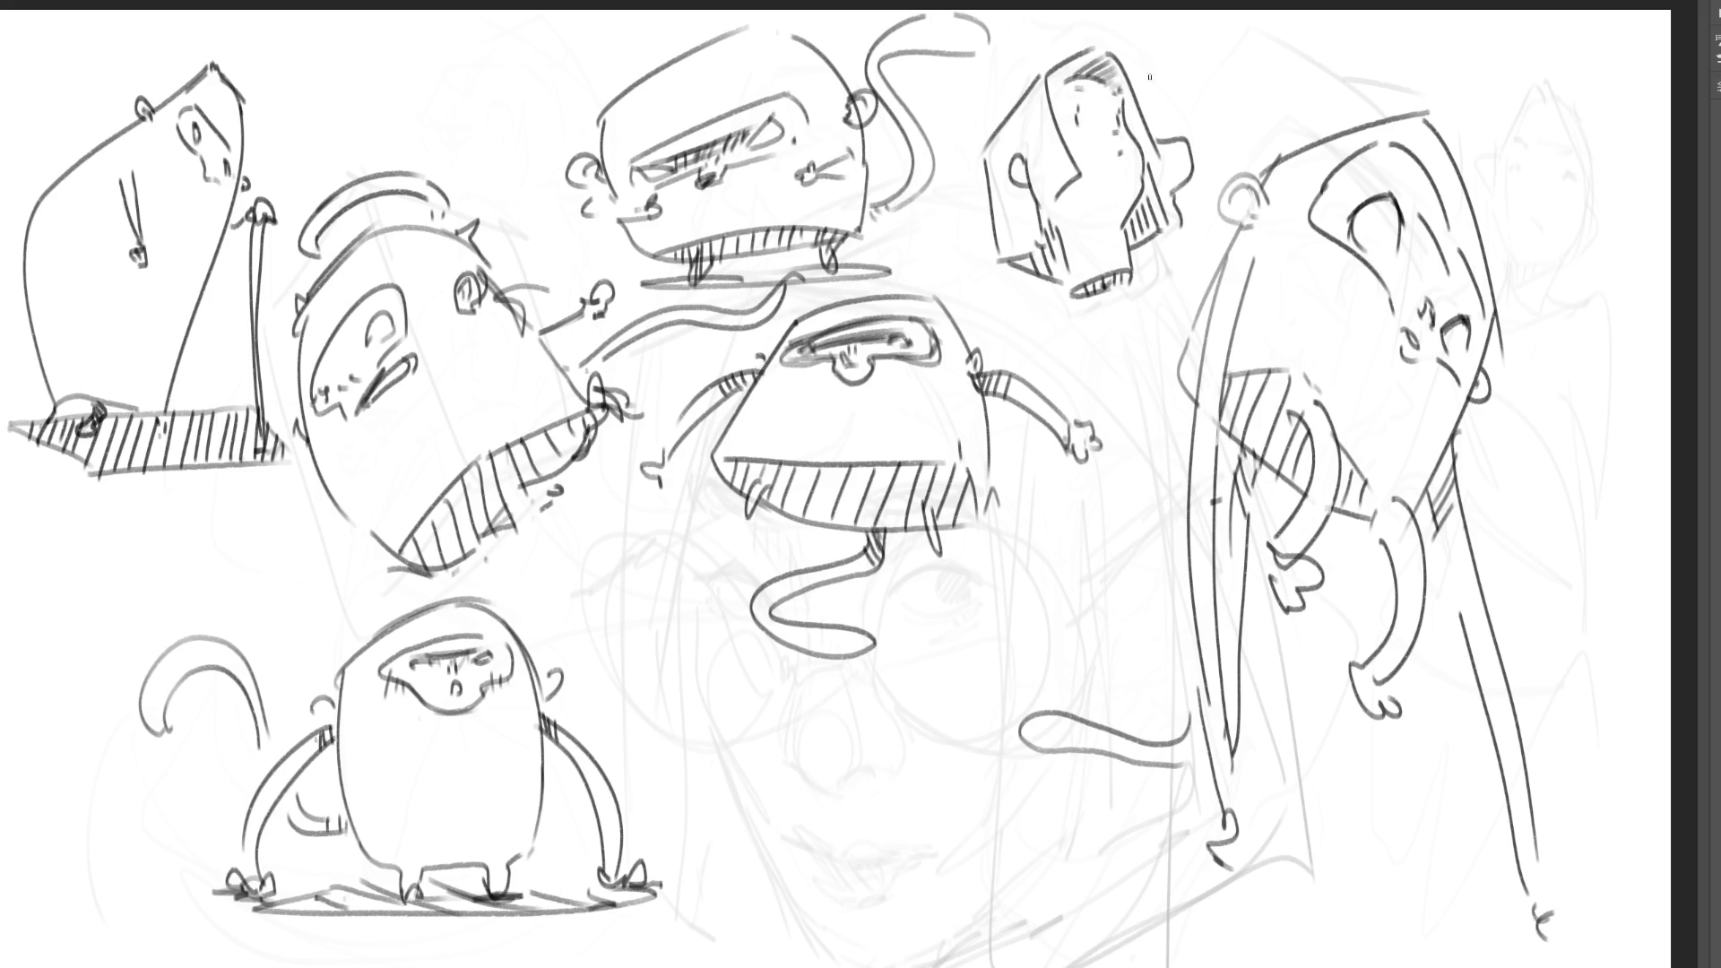
drag(1074, 186, 1052, 224)
mouse_move(1067, 192)
mouse_down()
mouse_move(1061, 212)
mouse_move(1127, 200)
mouse_move(1102, 214)
mouse_up()
drag(1087, 100, 1102, 121)
mouse_move(1110, 109)
mouse_down()
mouse_move(1086, 87)
mouse_move(1108, 119)
mouse_move(1151, 137)
mouse_move(1154, 122)
mouse_up()
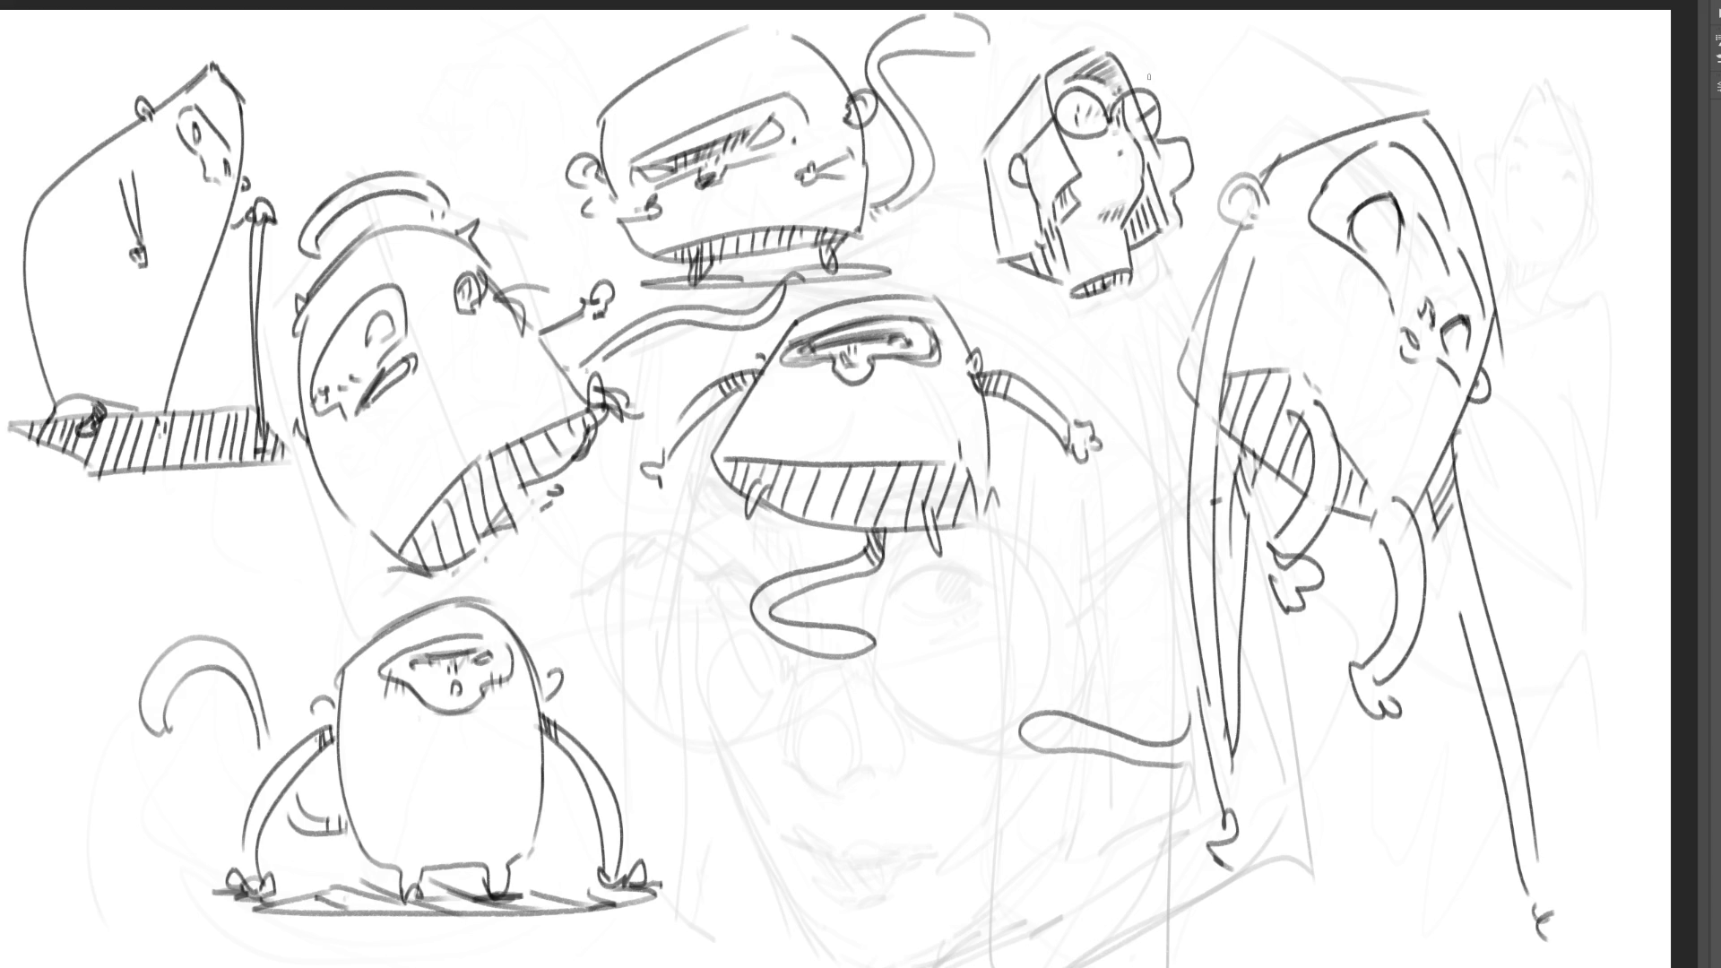
mouse_move(1119, 126)
mouse_down()
mouse_move(1118, 100)
mouse_move(1162, 115)
mouse_up()
drag(1071, 139, 1142, 133)
- Shade the cheek, add a nose stroke, and darken the chin, right edge and hatched left side
drag(1123, 197, 1104, 214)
mouse_move(1115, 195)
mouse_down()
mouse_move(1090, 192)
mouse_move(1113, 218)
mouse_up()
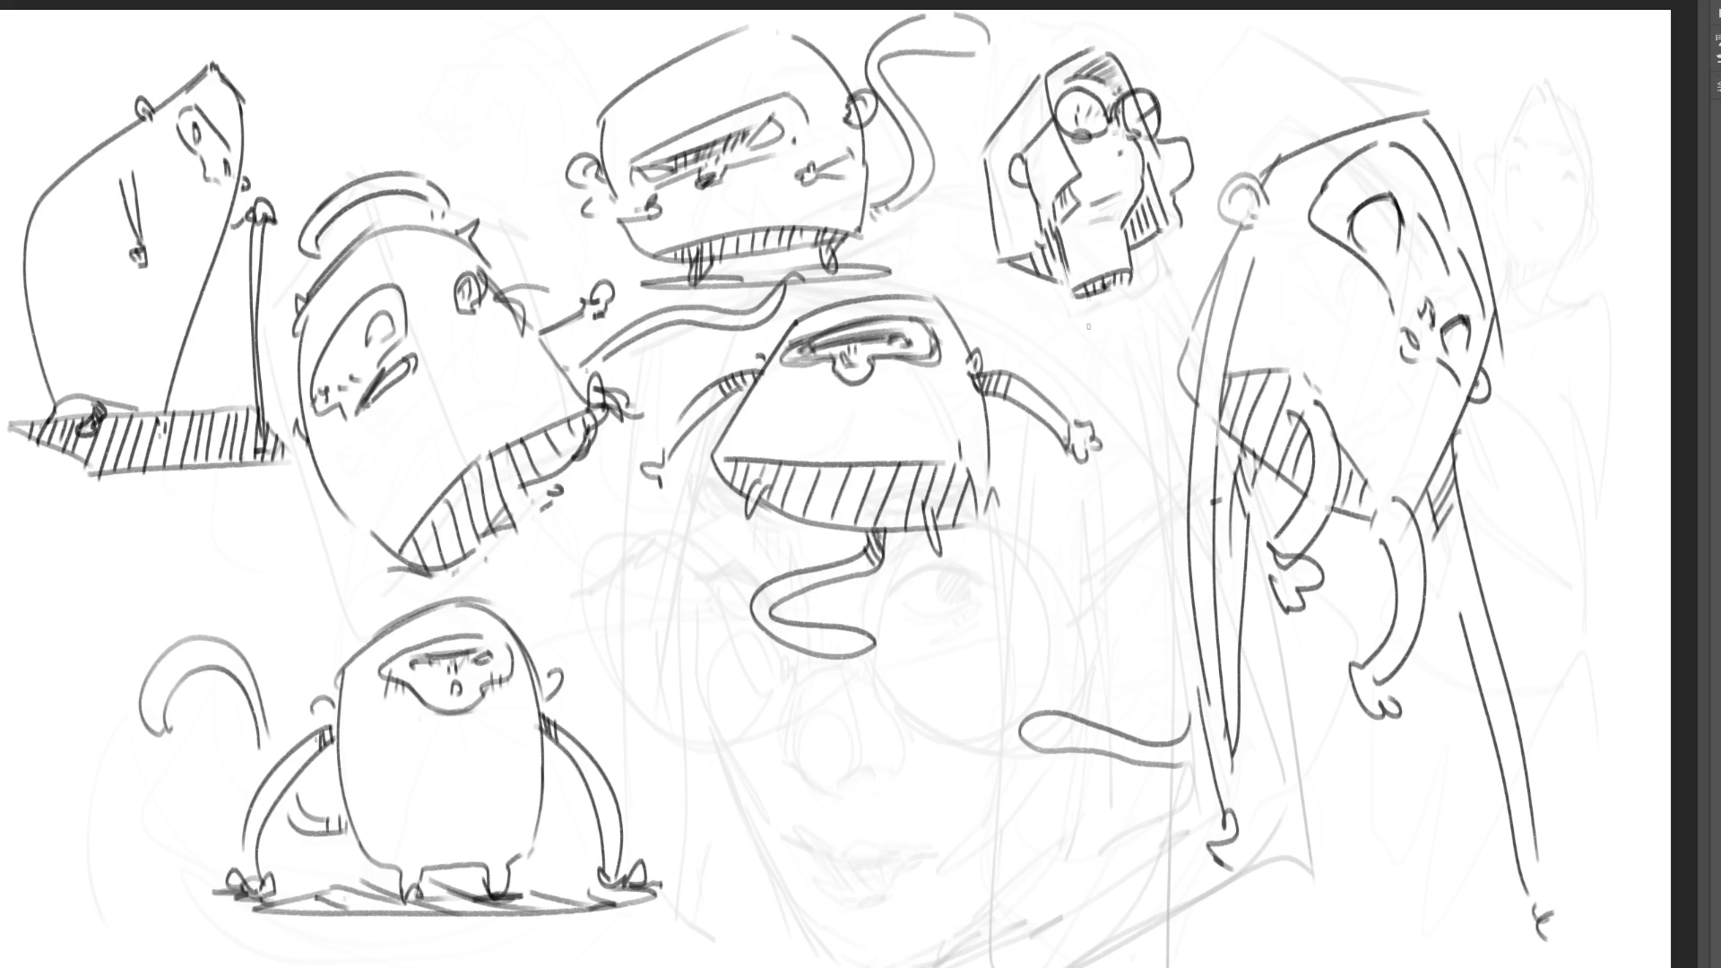
drag(1070, 296, 1141, 271)
mouse_move(1157, 238)
mouse_down()
mouse_move(1176, 226)
mouse_move(1188, 155)
mouse_up()
mouse_move(1113, 97)
mouse_down()
mouse_move(1120, 52)
mouse_move(1105, 41)
mouse_move(1133, 45)
mouse_up()
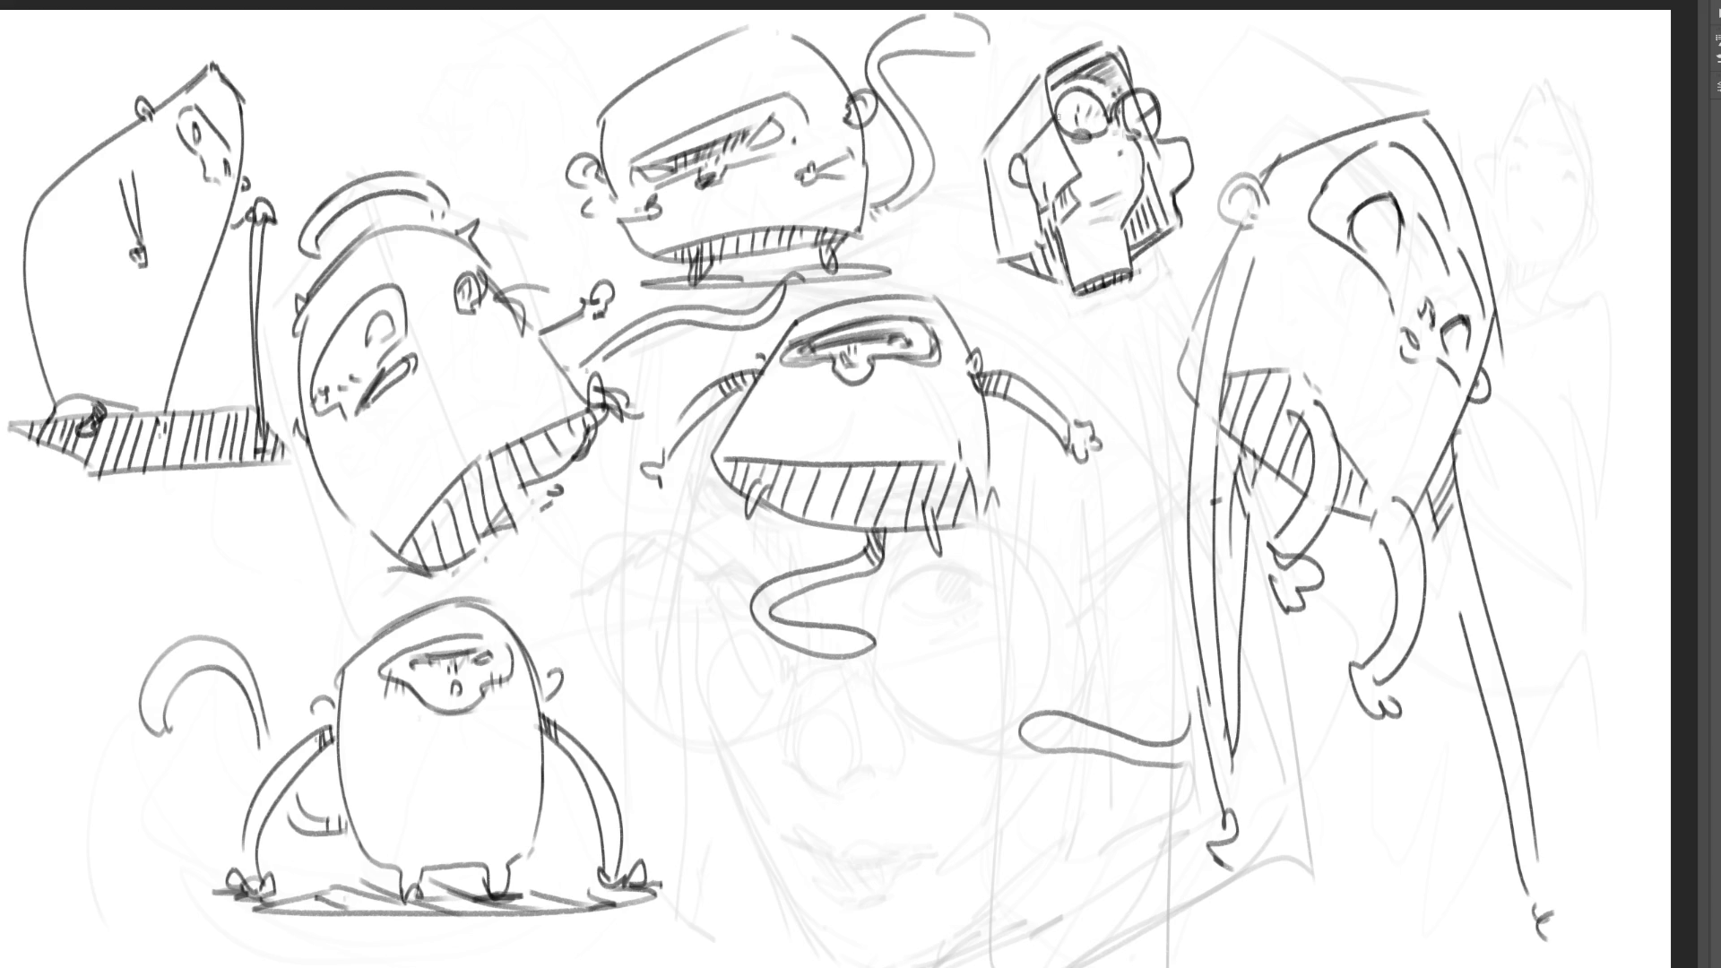
mouse_move(1018, 186)
mouse_down()
mouse_move(1021, 247)
mouse_move(1042, 218)
mouse_up()
drag(1022, 229, 1040, 186)
- Ink two eyes with shading beneath onto the faint large face below the centre creature
mouse_move(901, 590)
mouse_down()
mouse_move(985, 598)
mouse_move(950, 603)
mouse_move(972, 604)
mouse_move(950, 567)
mouse_move(986, 592)
mouse_up()
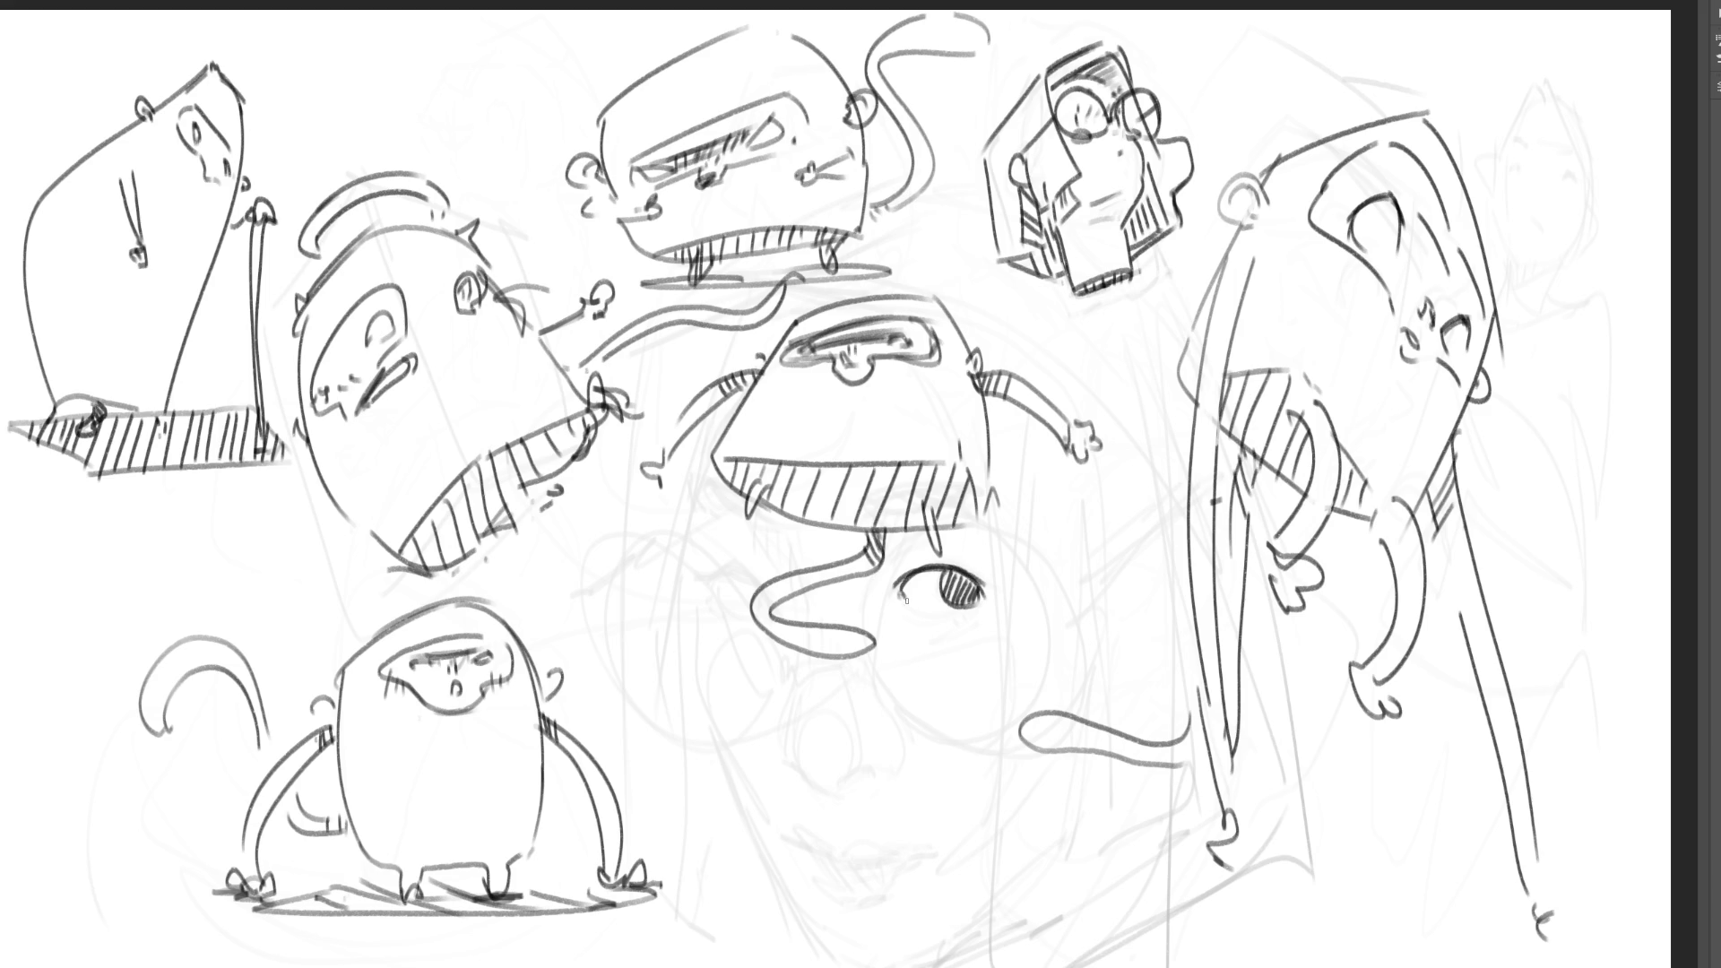
drag(914, 606, 968, 620)
mouse_move(725, 547)
mouse_down()
mouse_move(764, 590)
mouse_move(707, 554)
mouse_move(750, 567)
mouse_move(744, 598)
mouse_move(722, 588)
mouse_move(738, 604)
mouse_up()
drag(708, 485, 733, 505)
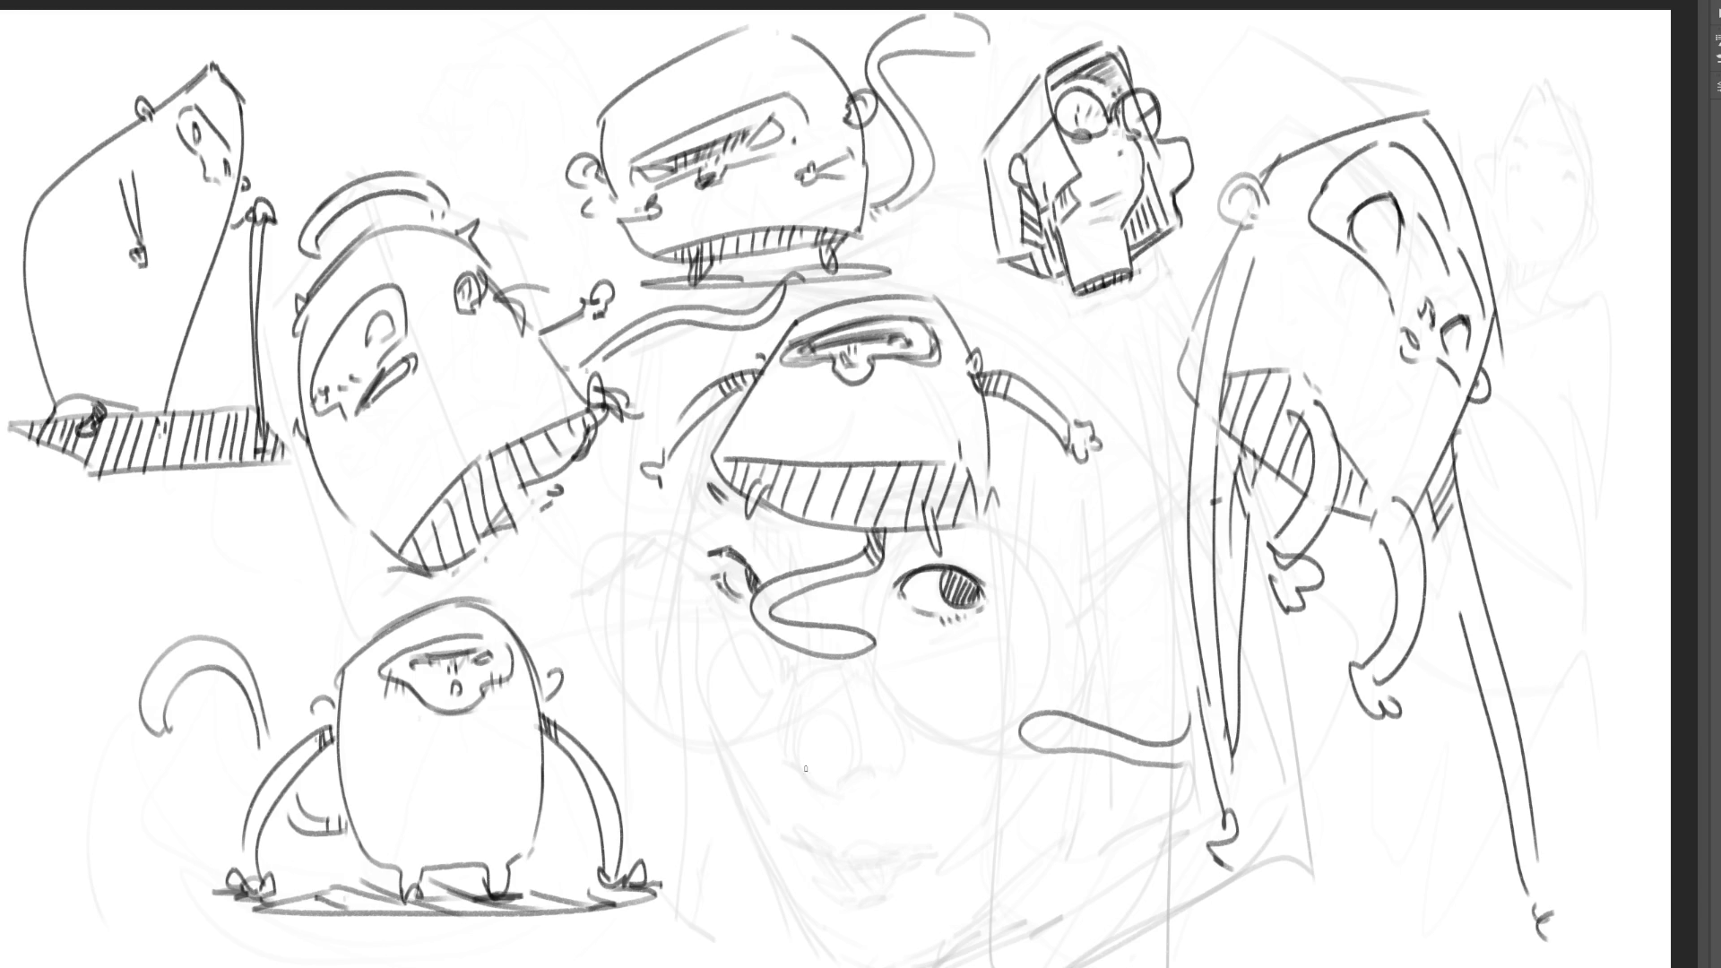
- Add a nostril and small nose strokes, then lay a peach base over the top creature's head
mouse_move(791, 754)
mouse_down()
mouse_move(818, 785)
mouse_move(852, 777)
mouse_up()
drag(825, 677, 823, 689)
drag(811, 855, 839, 871)
mouse_move(763, 52)
mouse_down()
mouse_move(643, 106)
mouse_move(662, 215)
mouse_up()
- Paint the top creature's head, tail tip and both legs orange
mouse_move(807, 81)
mouse_down()
mouse_move(758, 47)
mouse_move(644, 106)
mouse_move(619, 183)
mouse_move(638, 231)
mouse_move(713, 240)
mouse_move(679, 217)
mouse_move(730, 98)
mouse_move(811, 246)
mouse_move(848, 202)
mouse_move(809, 212)
mouse_move(851, 206)
mouse_move(856, 180)
mouse_move(856, 215)
mouse_move(839, 215)
mouse_move(920, 170)
mouse_move(875, 64)
mouse_move(968, 30)
mouse_move(928, 45)
mouse_move(941, 33)
mouse_move(977, 43)
mouse_up()
mouse_move(874, 58)
mouse_down()
mouse_move(880, 88)
mouse_move(966, 36)
mouse_move(996, 68)
mouse_up()
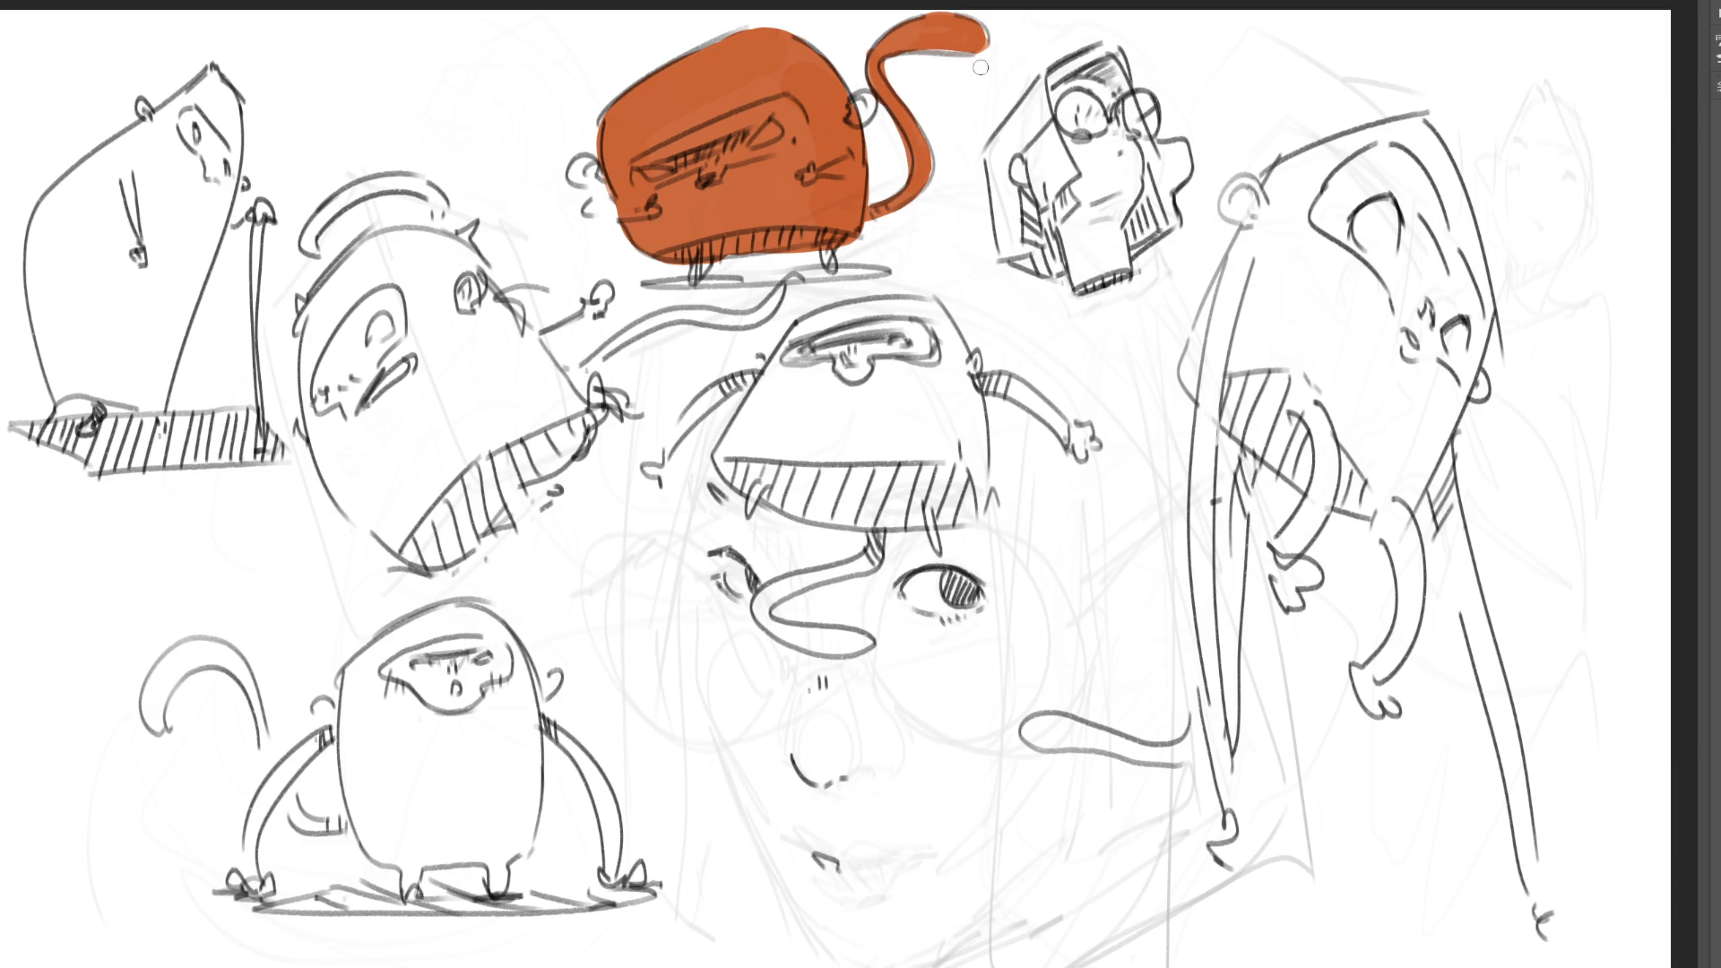
drag(829, 244, 832, 267)
drag(708, 253, 692, 274)
- Colour both ears, the nose, a hand and the area around the left eye blue
drag(870, 106, 868, 106)
drag(592, 161, 585, 176)
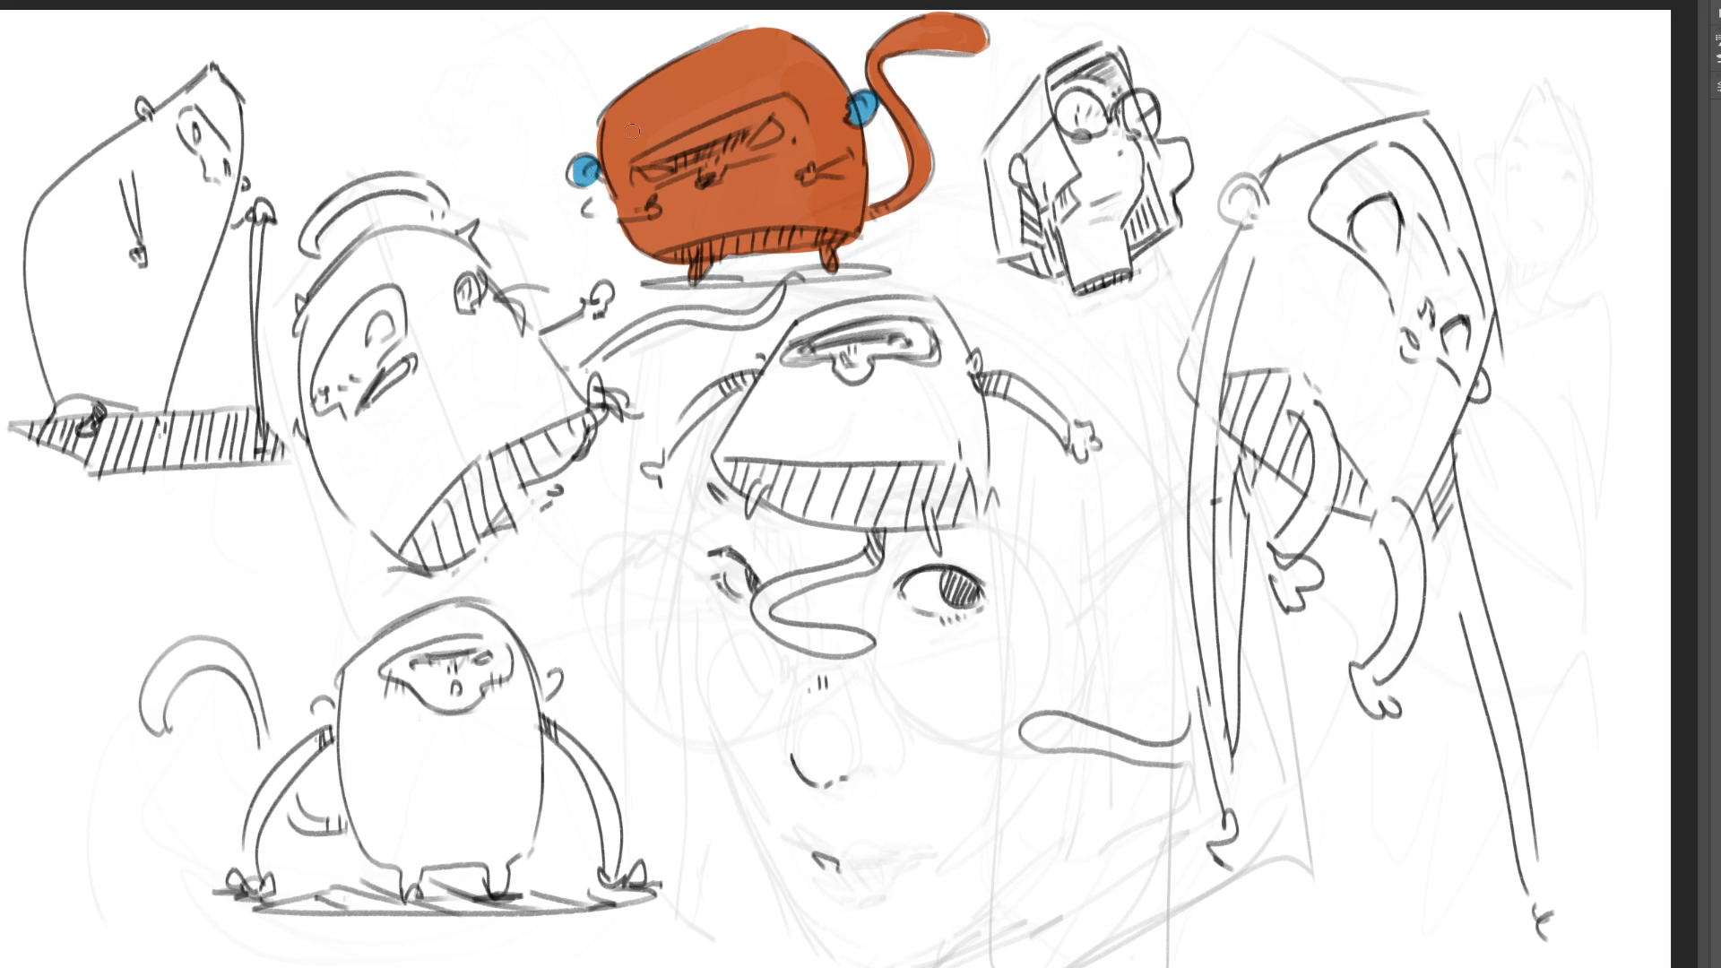
click(652, 211)
click(810, 175)
click(642, 168)
- Eyedrop the body orange to touch up its left edge, then add white highlights in the visor
alt+click(773, 183)
drag(599, 196, 602, 214)
click(764, 135)
drag(764, 135, 775, 128)
drag(645, 172, 665, 167)
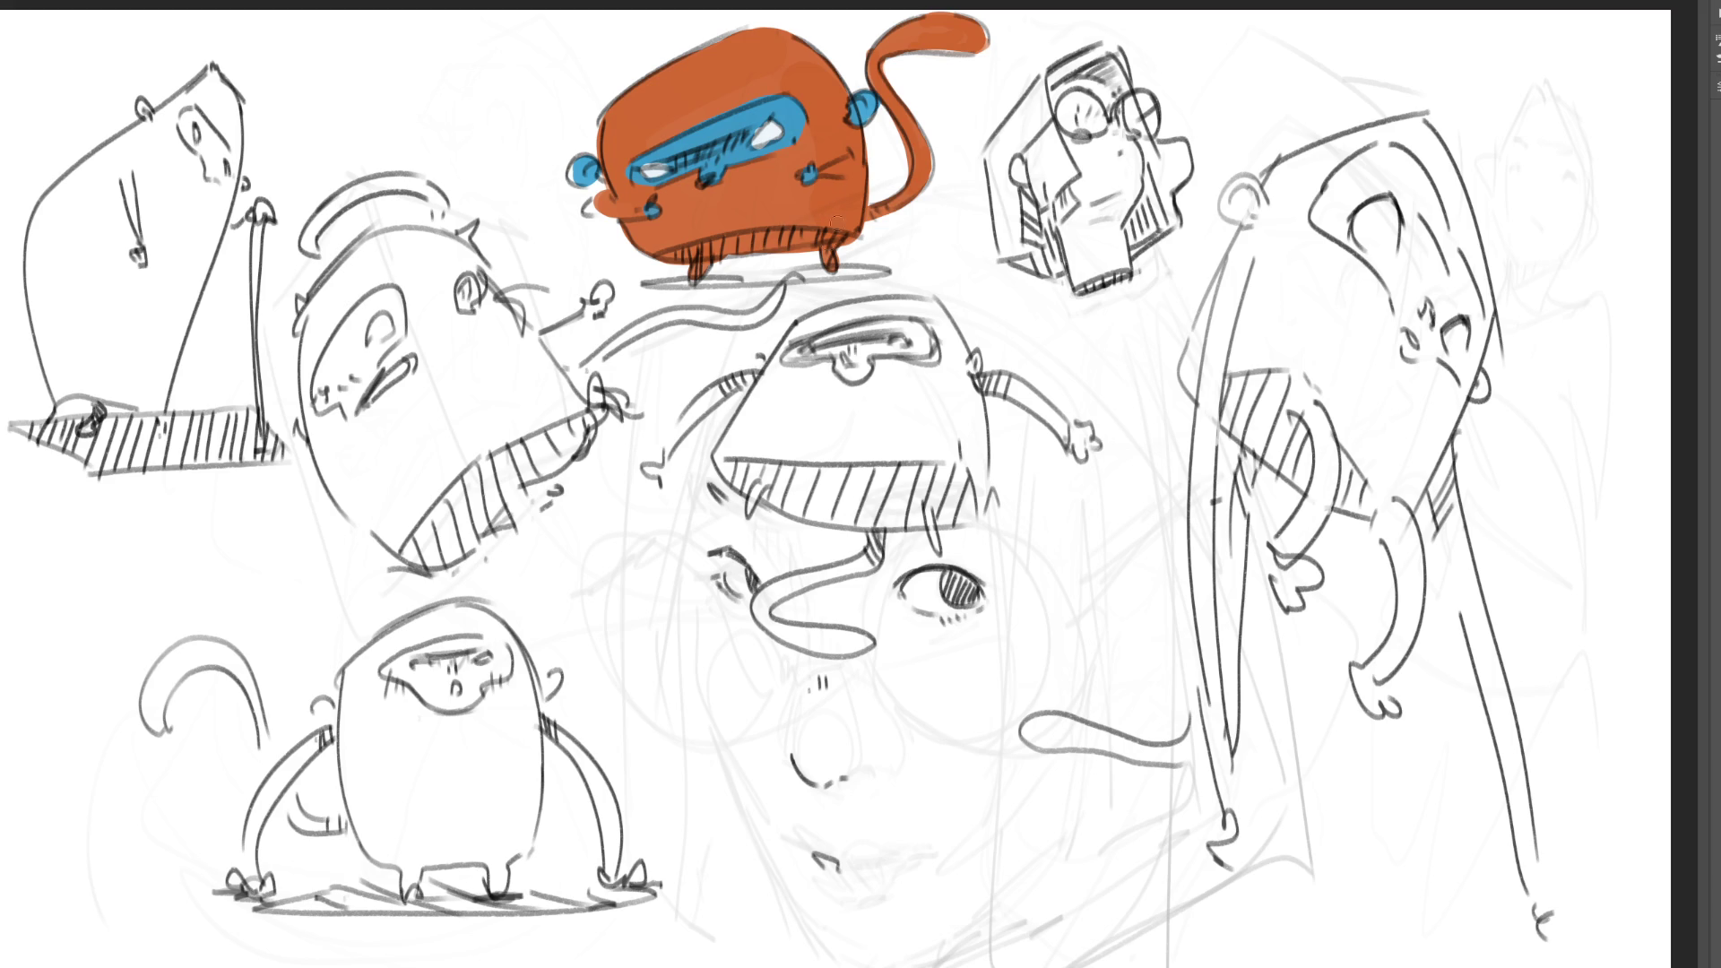
- Darken the ground shadow under the orange creature's feet with one long stroke
drag(661, 284, 896, 272)
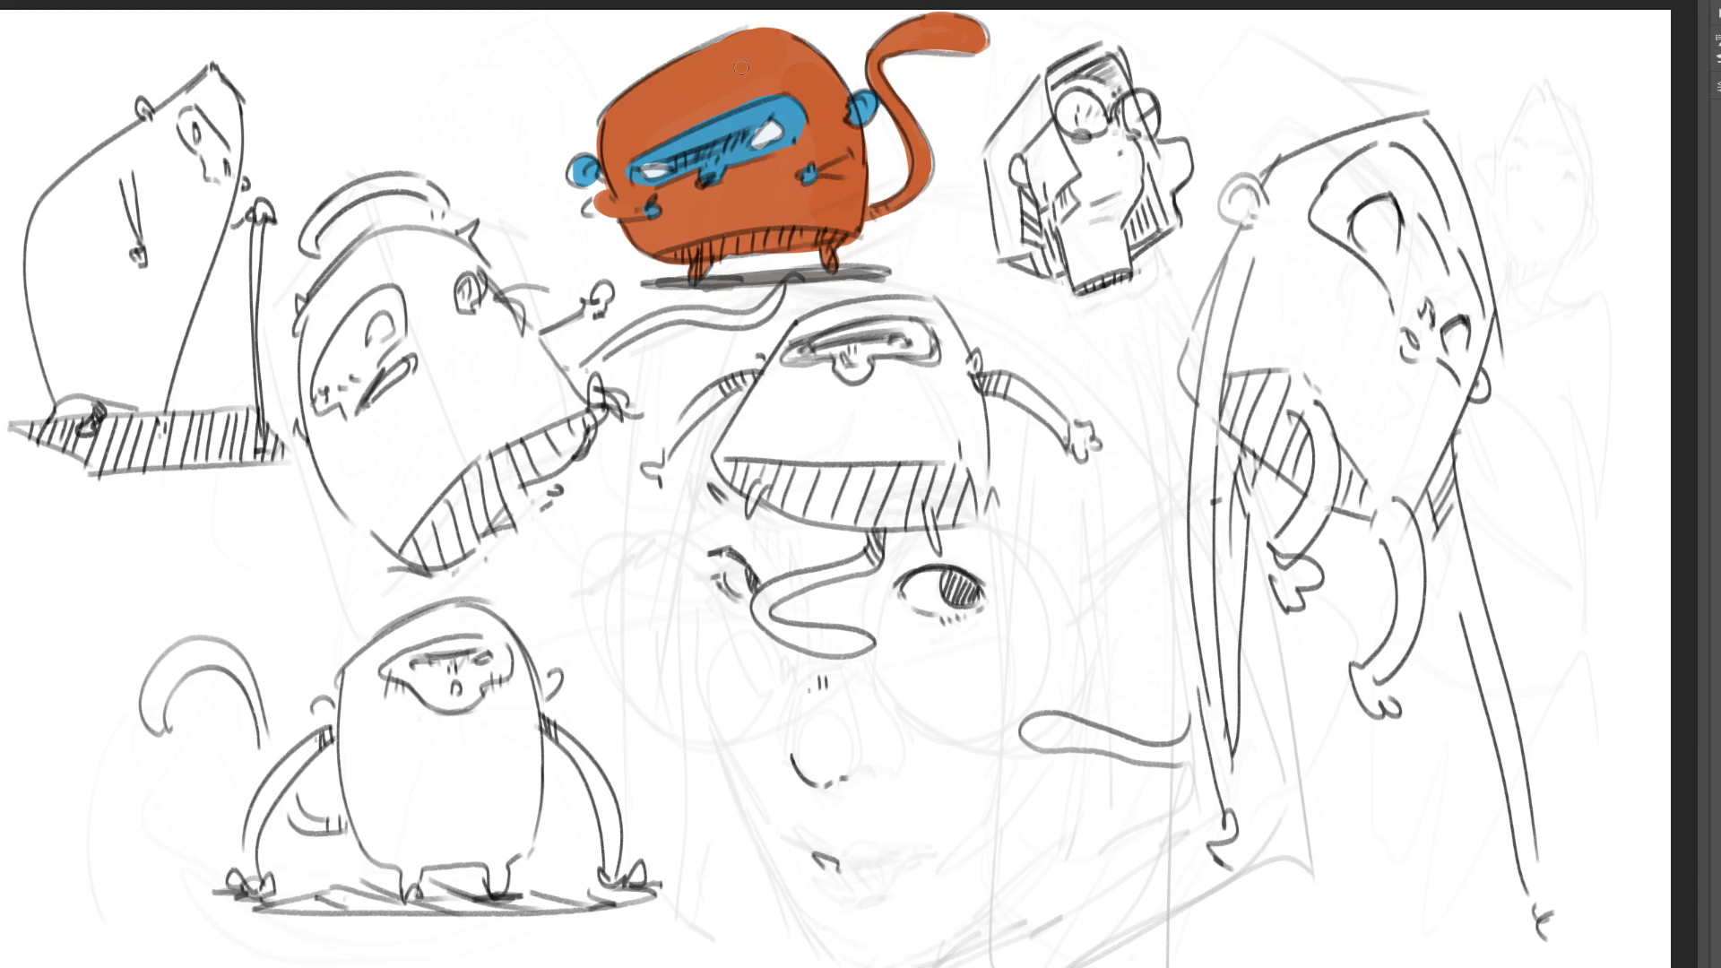
key(bracketright)
key(bracketright)
key(bracketright)
- Lighten the creature's top to yellow-orange, then deepen the visor blue with white highlights at both ends
click(744, 90)
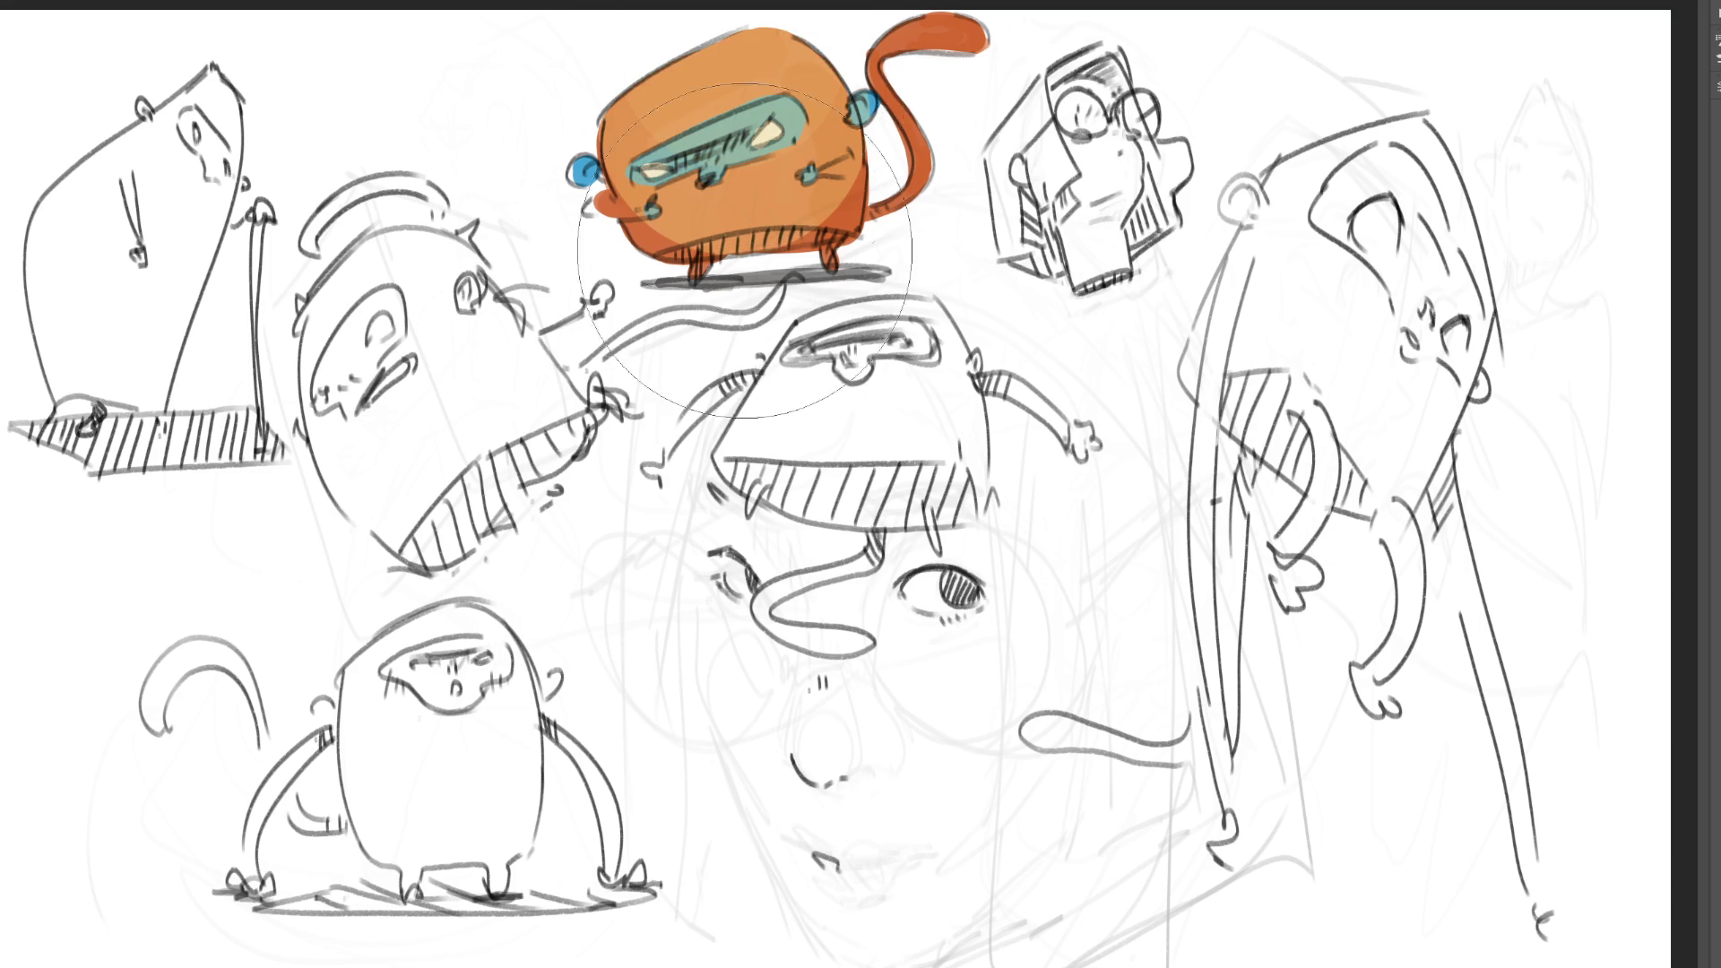
mouse_move(757, 56)
mouse_down()
mouse_move(708, 90)
mouse_move(789, 63)
mouse_move(834, 90)
mouse_move(838, 165)
mouse_move(883, 54)
mouse_move(986, 32)
mouse_move(892, 72)
mouse_up()
key(bracketleft)
key(bracketleft)
key(bracketleft)
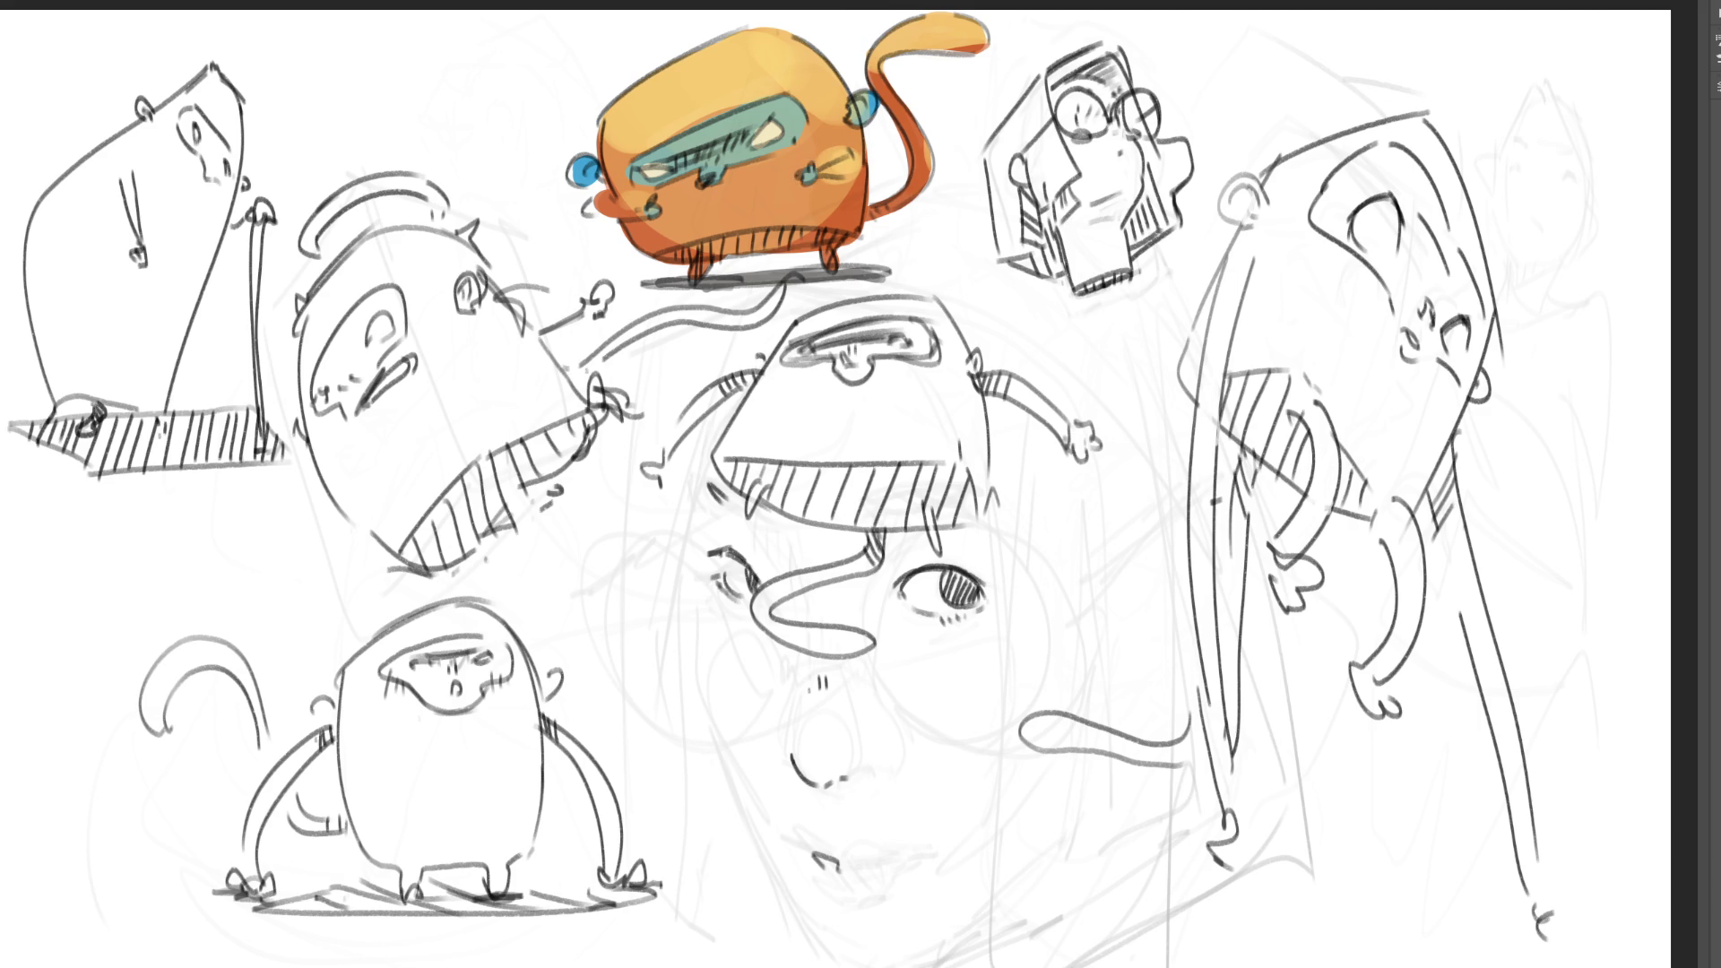
mouse_move(668, 162)
mouse_down()
mouse_move(686, 157)
mouse_move(654, 170)
mouse_move(753, 134)
mouse_move(650, 168)
mouse_move(793, 116)
mouse_up()
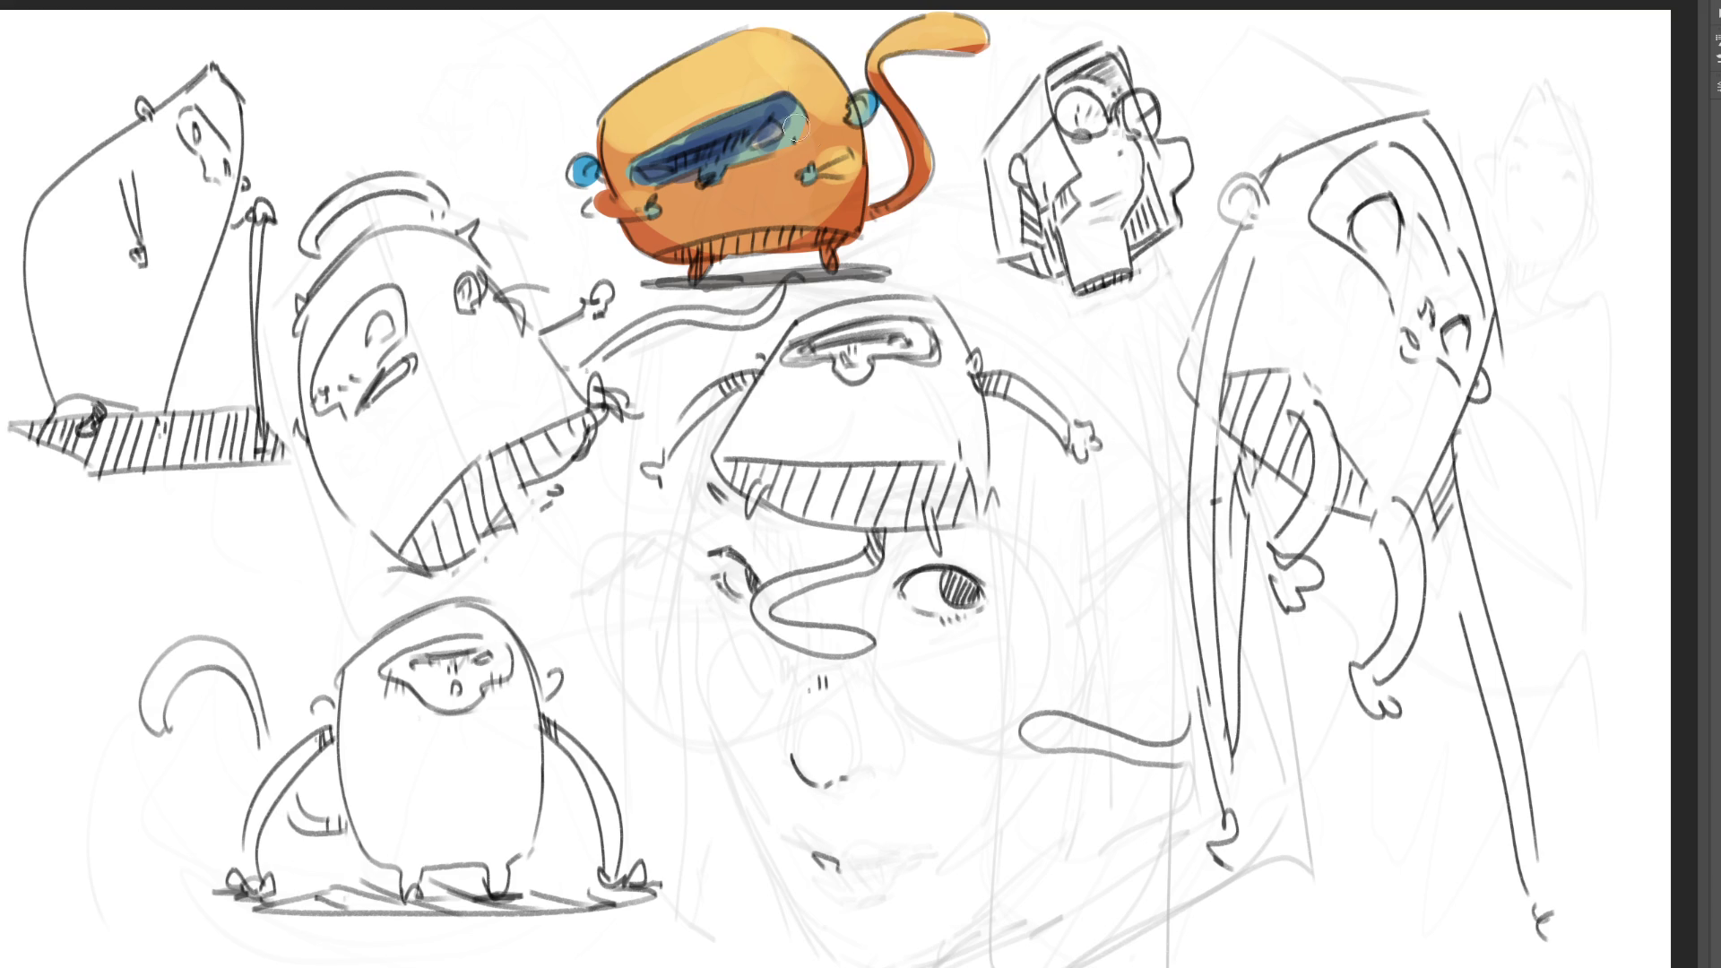
drag(771, 132, 773, 135)
drag(648, 172, 663, 171)
- Accent the left ear dark and repaint the right ear brighter blue, undoing an orange-red shadow stroke
drag(581, 170, 576, 177)
drag(858, 119, 858, 97)
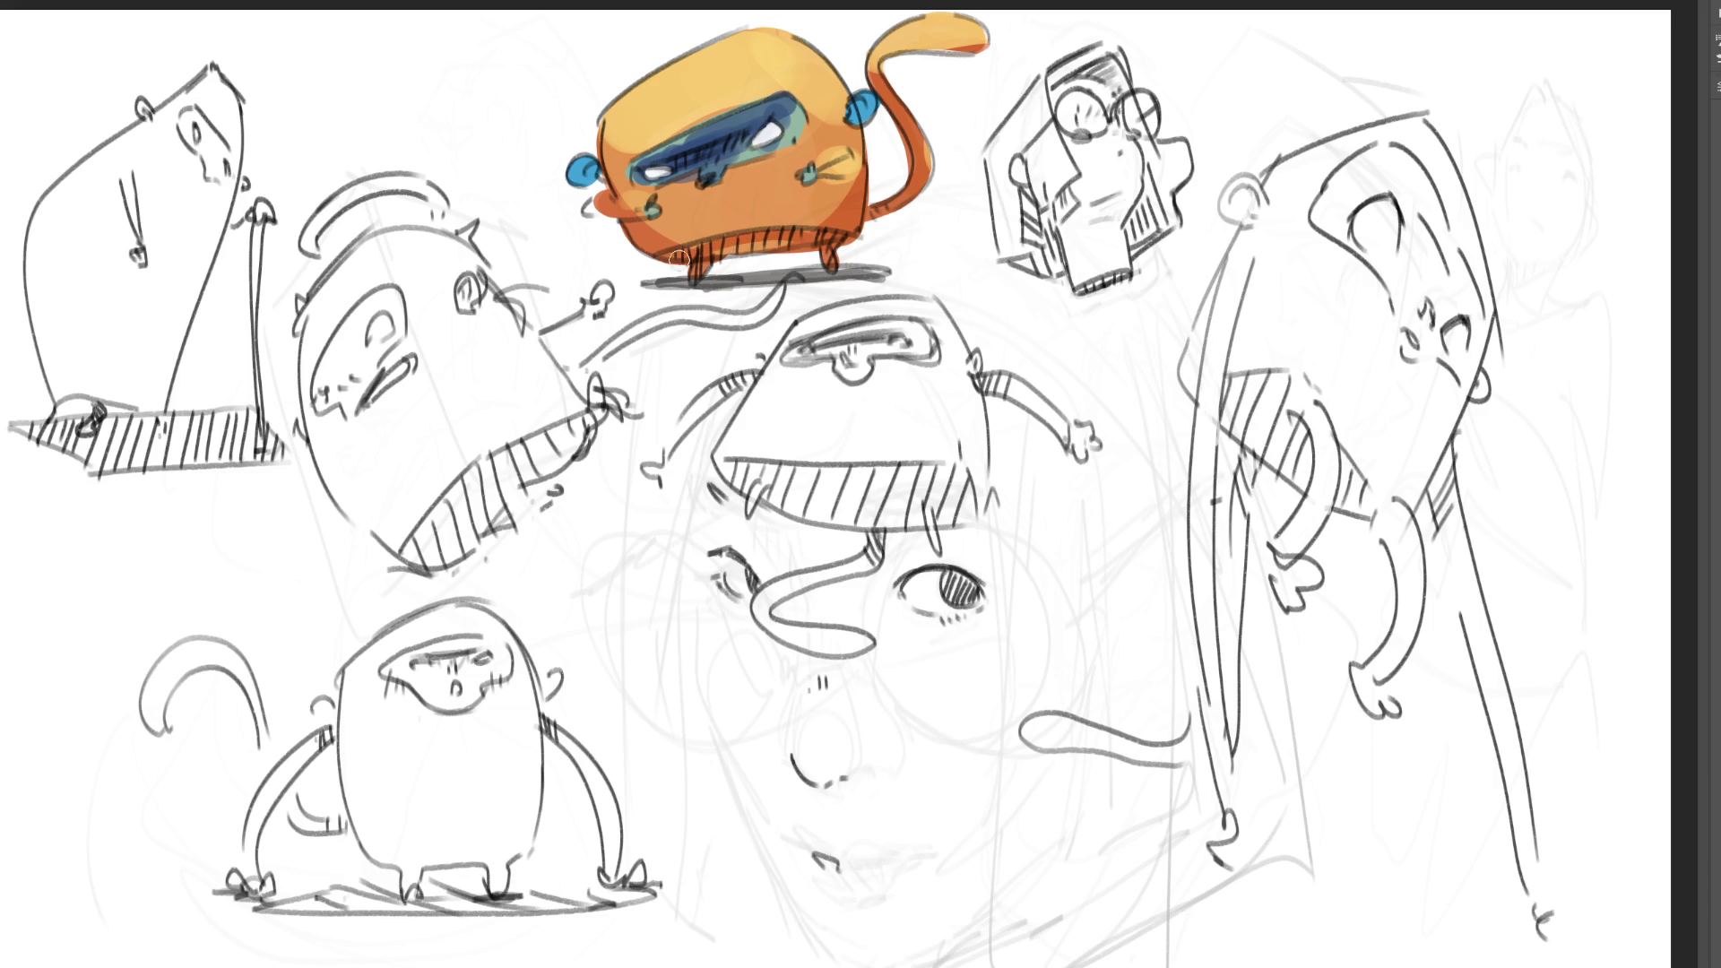
drag(663, 283, 921, 280)
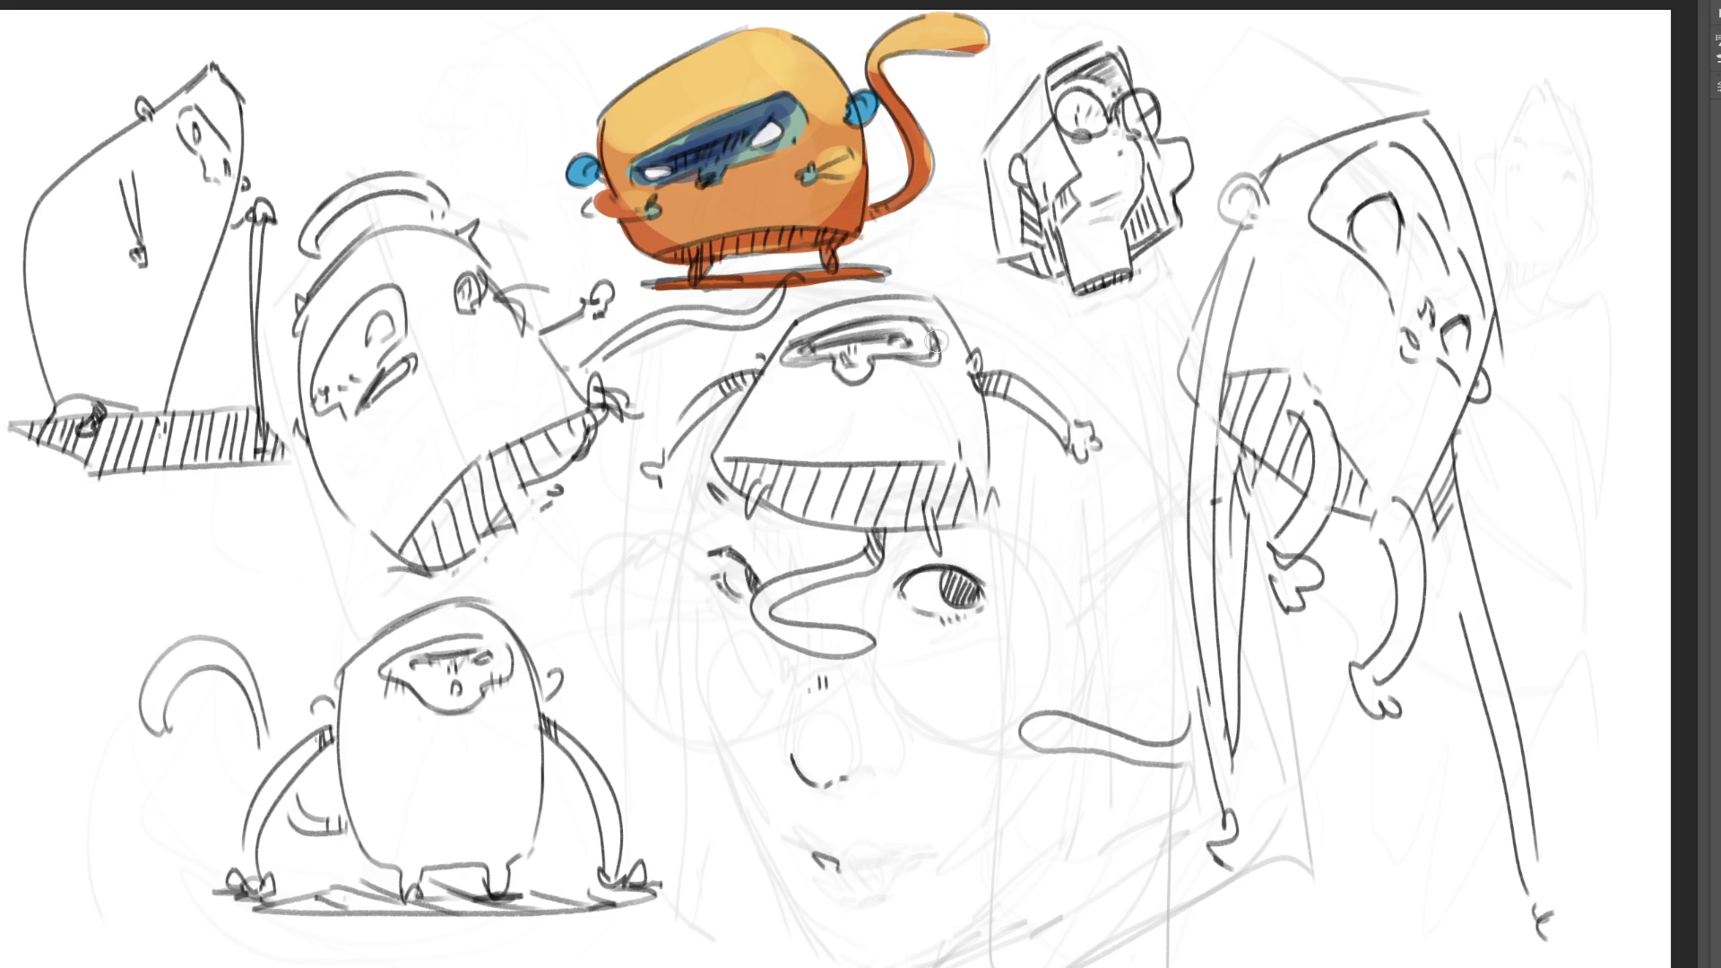
key(ctrl+z)
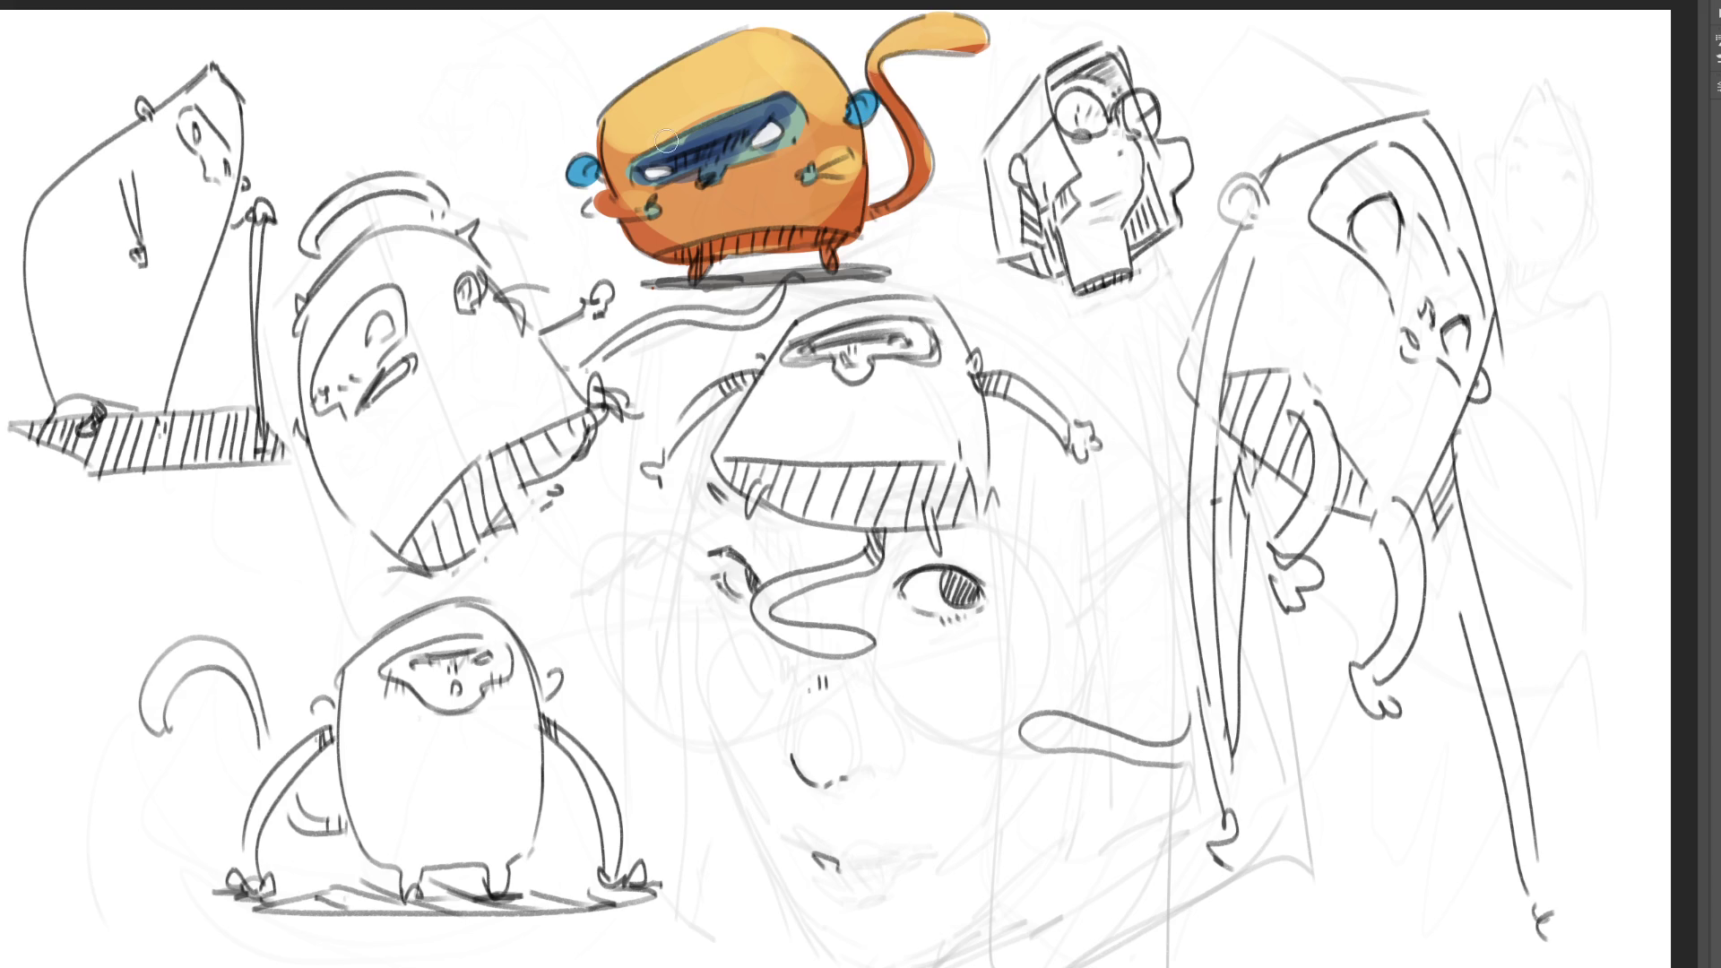
- Brighten the visor band blue, darken around the right eye, and add pink blush under the left eye
drag(672, 143, 790, 107)
drag(709, 174, 722, 164)
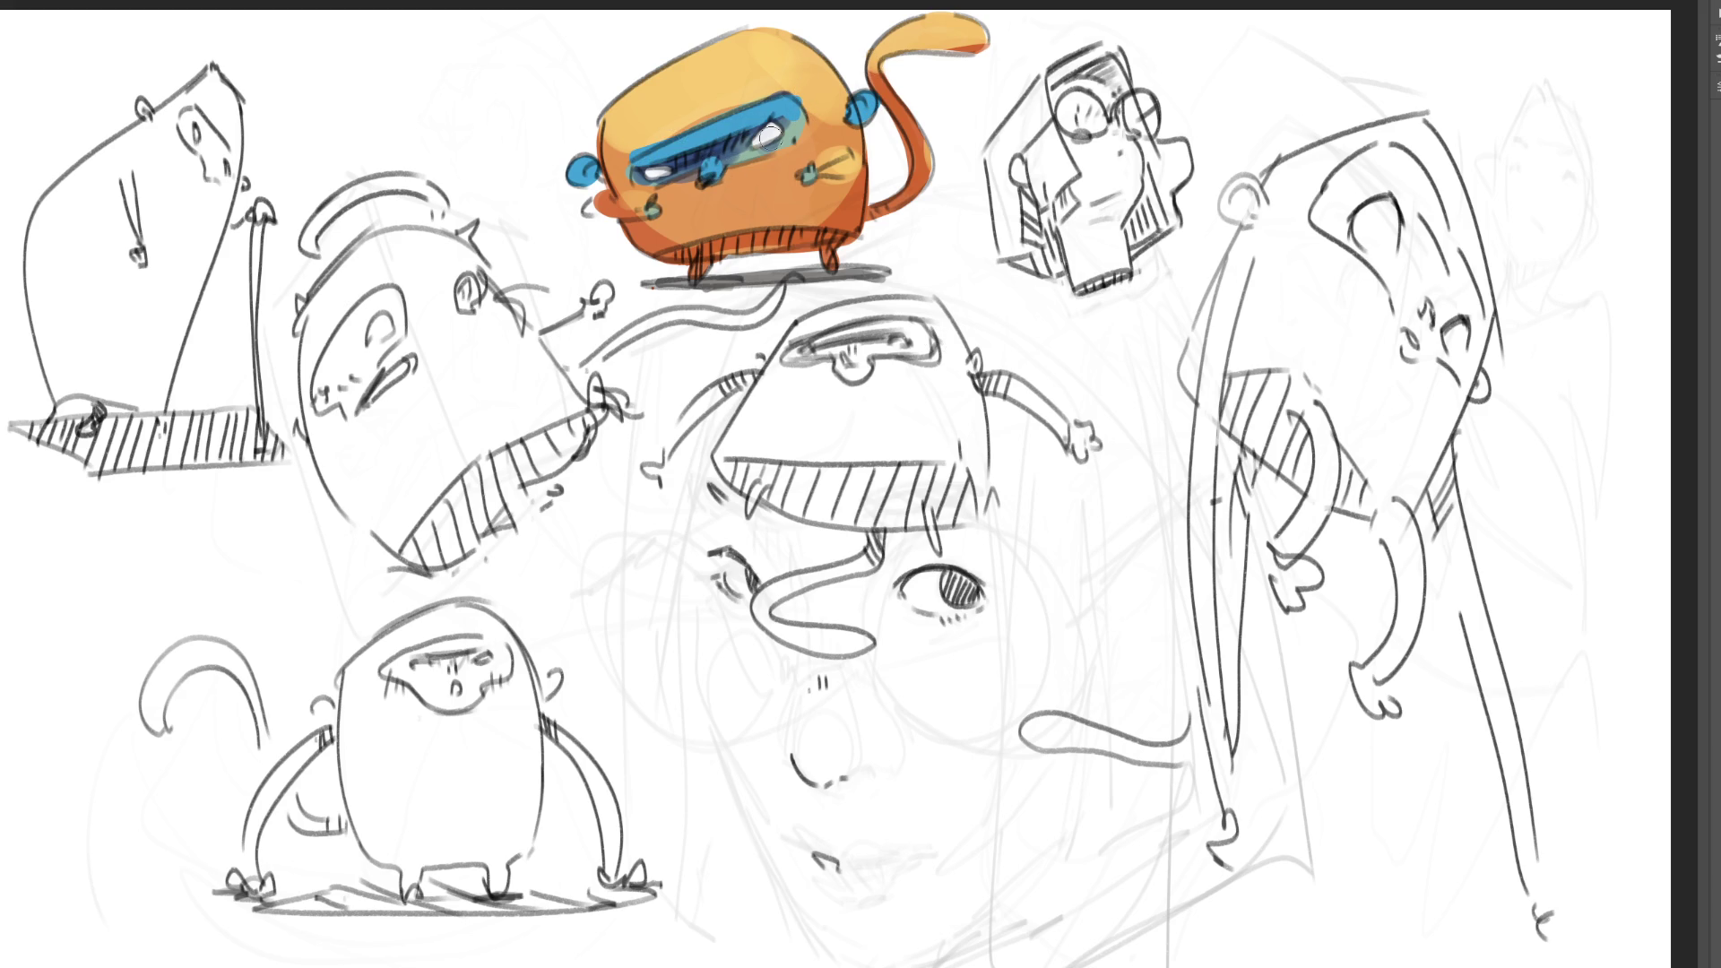
drag(766, 151, 793, 135)
drag(765, 153, 772, 141)
drag(652, 182, 665, 178)
- Paint a broad warm yellow band along the top edge and brighten the tail's upper curl yellow
key(ctrl+z)
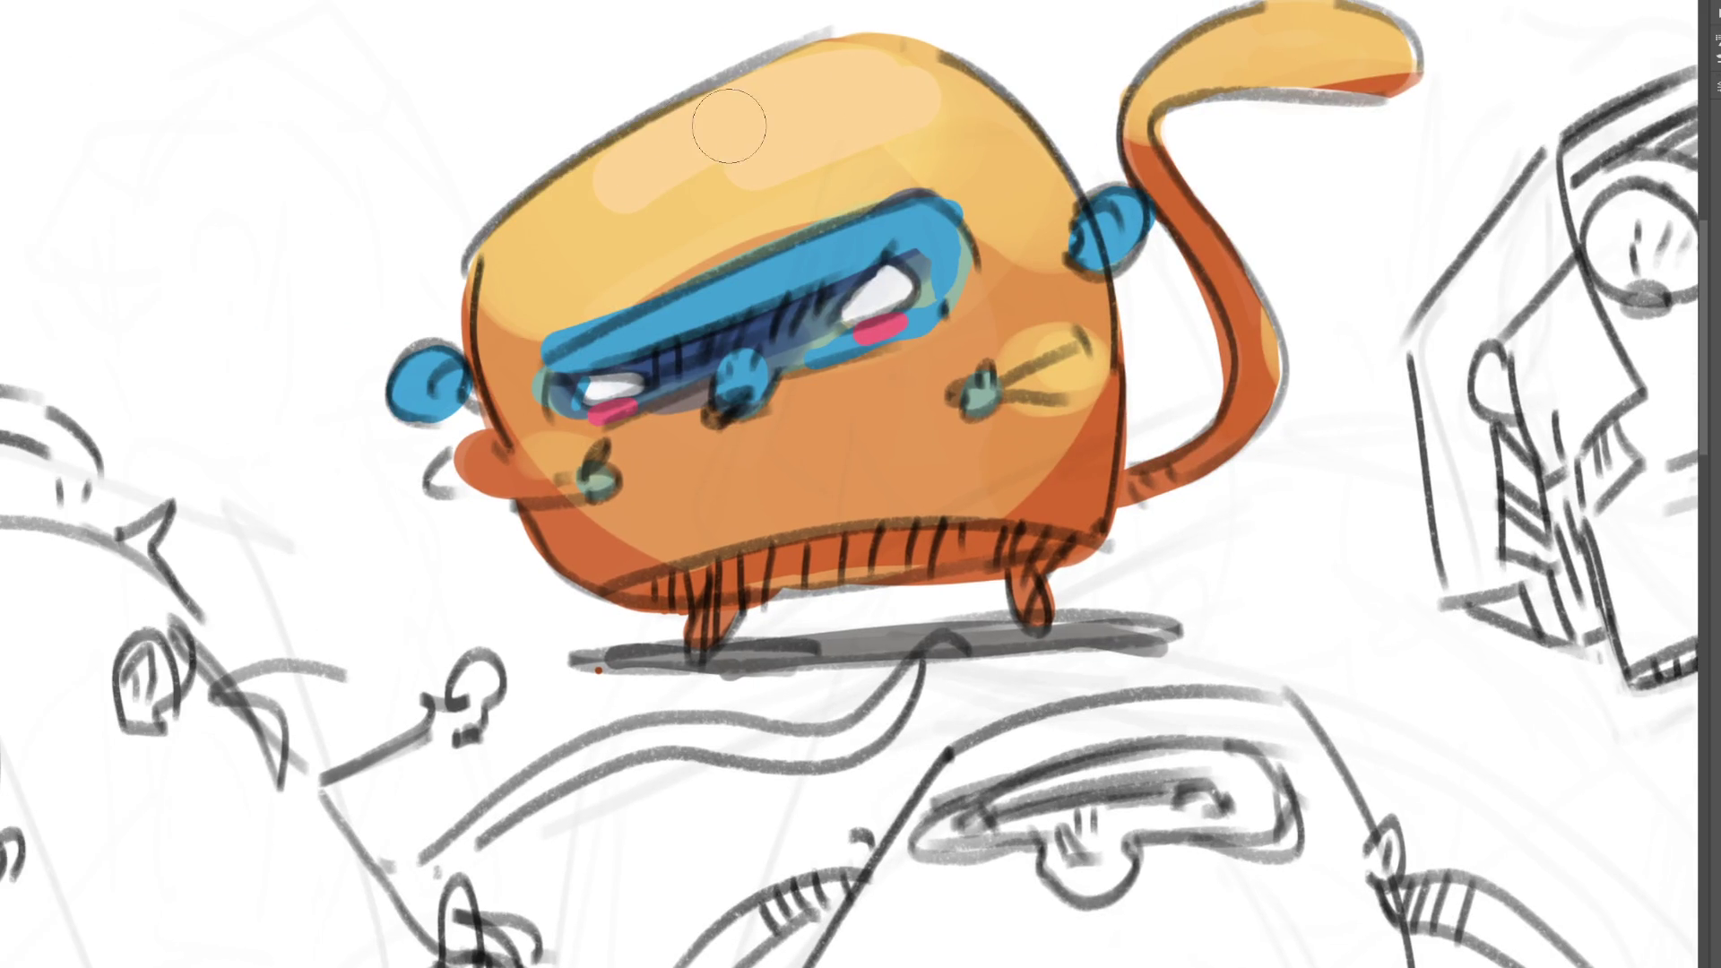
mouse_move(834, 80)
mouse_down()
mouse_move(658, 158)
mouse_move(852, 79)
mouse_up()
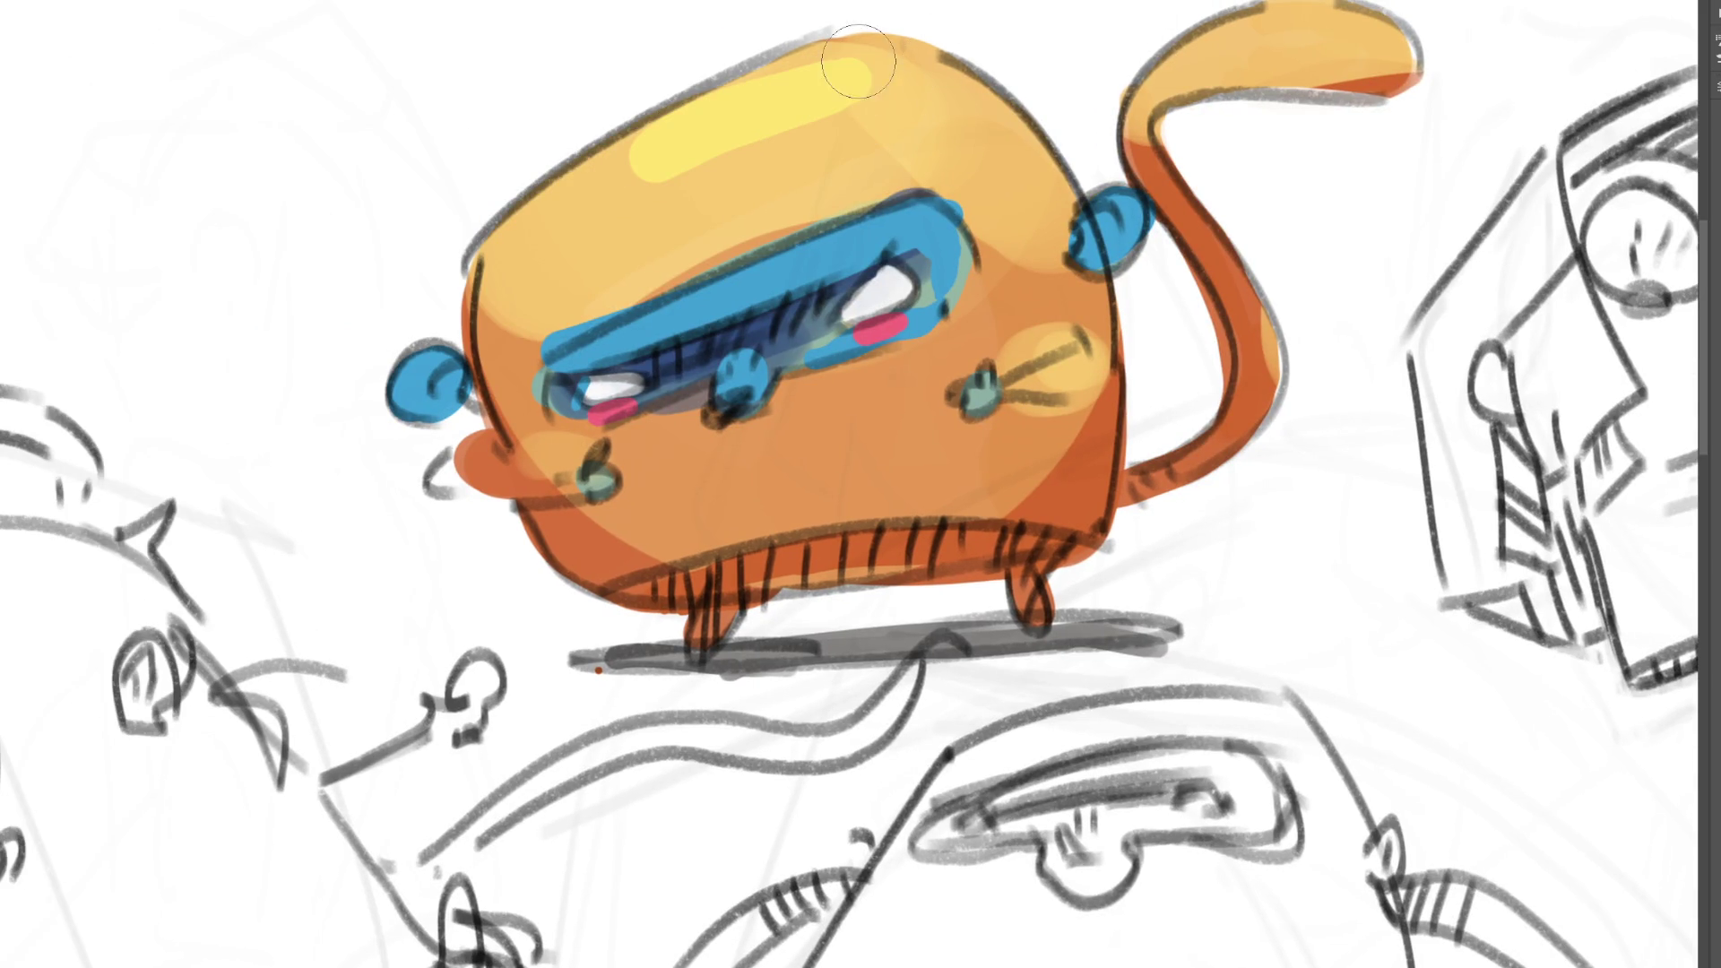
mouse_move(686, 119)
mouse_down()
mouse_move(798, 72)
mouse_move(932, 76)
mouse_move(892, 82)
mouse_up()
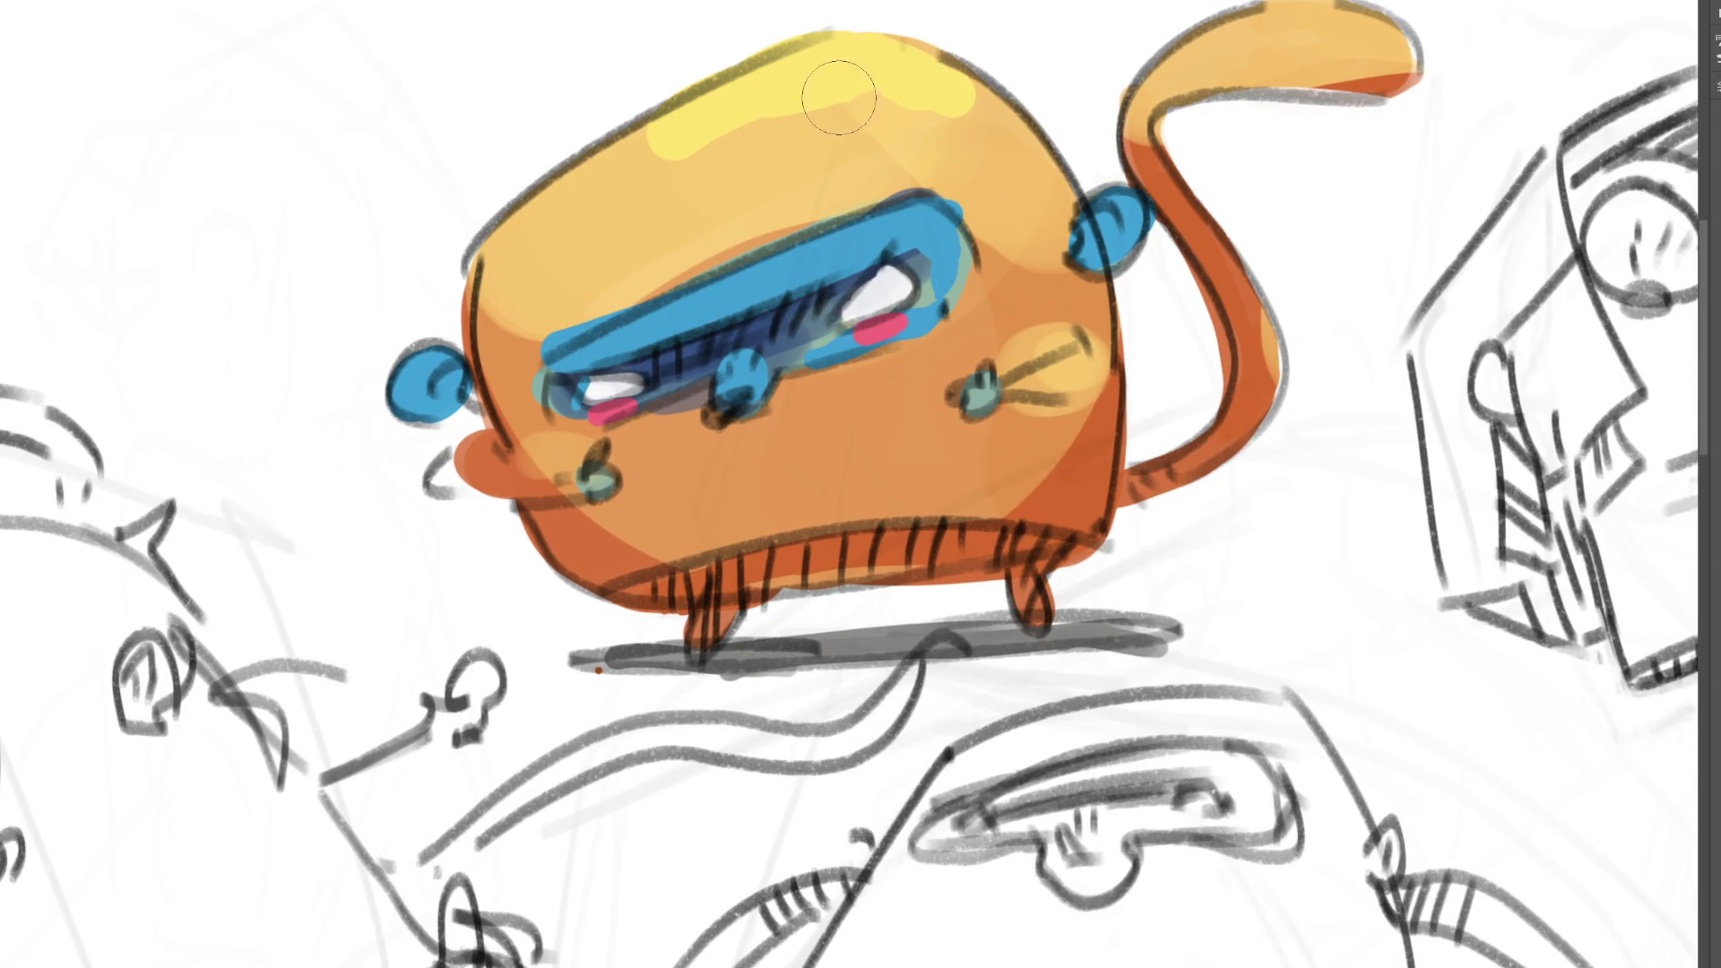
key(ctrl+z)
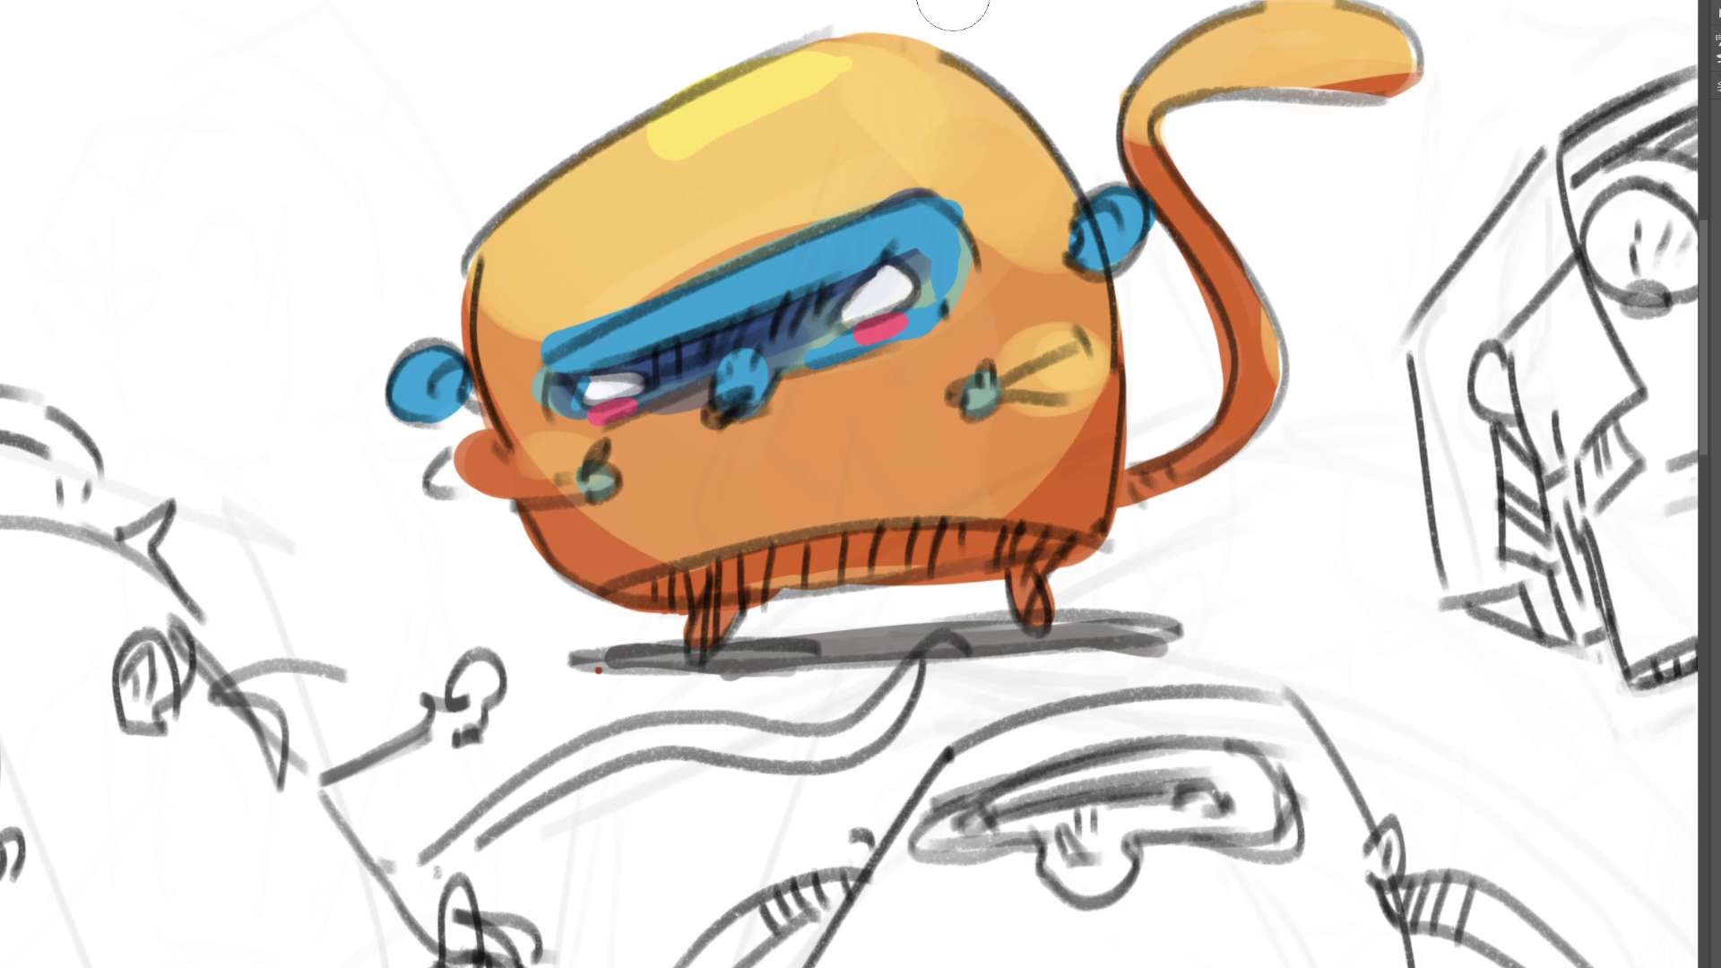
mouse_move(879, 94)
mouse_down()
mouse_move(837, 77)
mouse_move(797, 99)
mouse_move(950, 90)
mouse_move(768, 87)
mouse_up()
mouse_move(1201, 40)
mouse_down()
mouse_move(1299, 36)
mouse_move(1174, 54)
mouse_up()
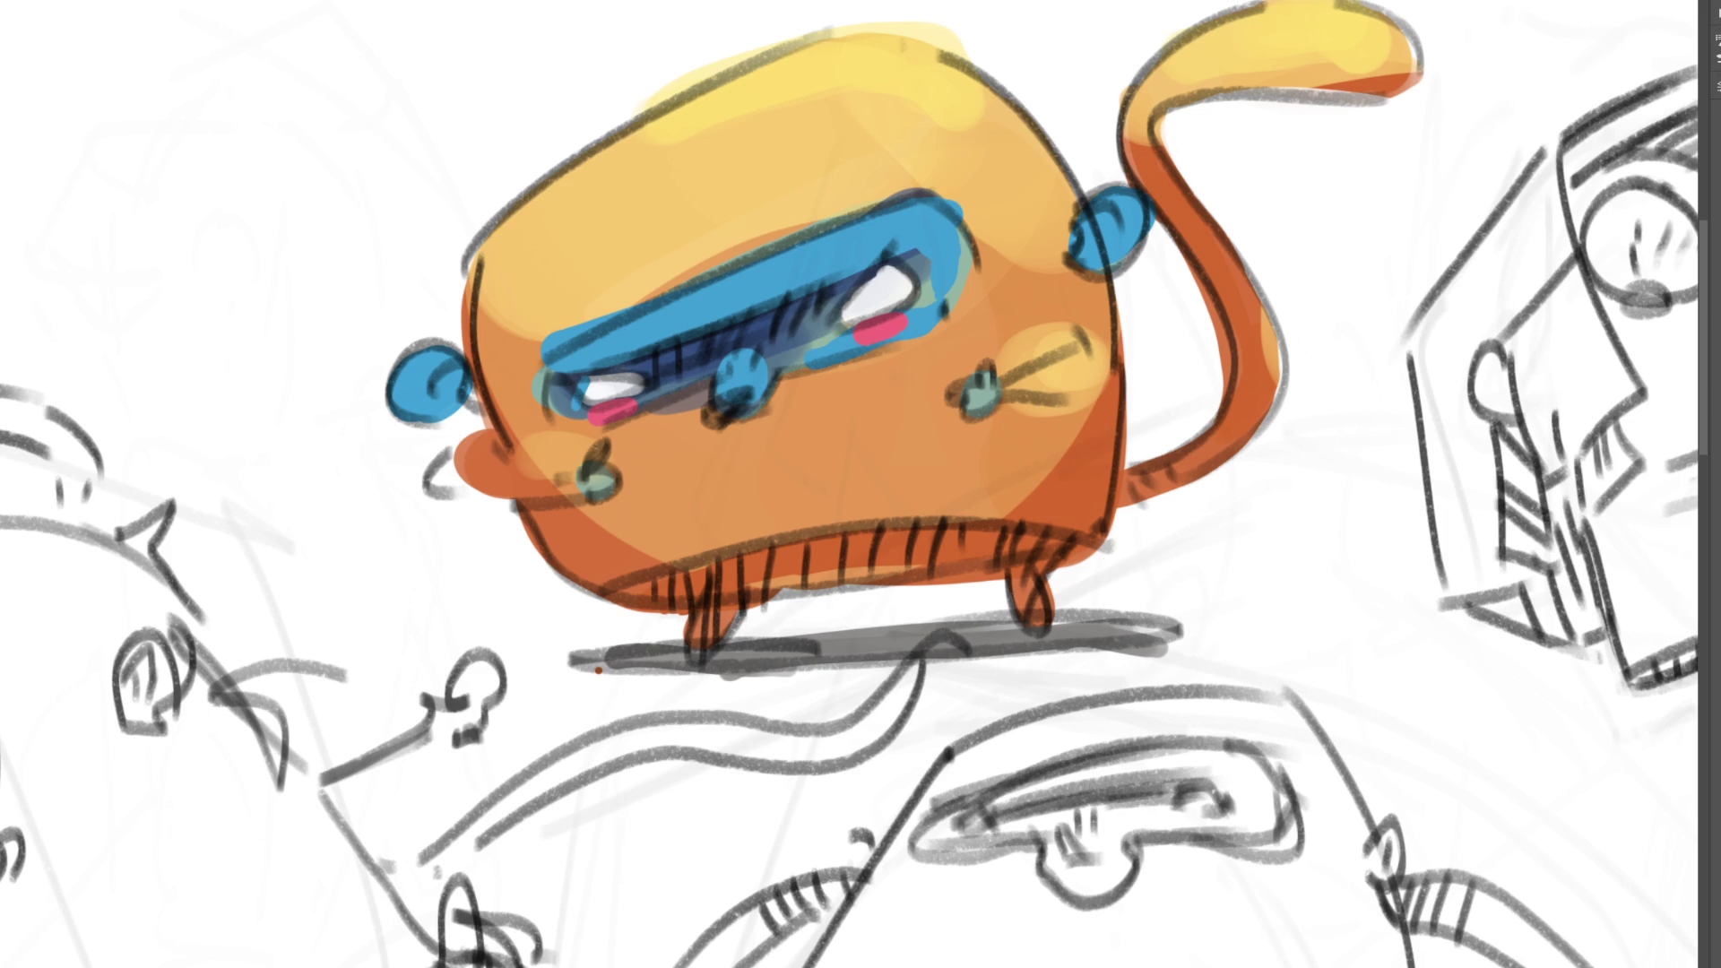
scroll(861, 484, down, 5)
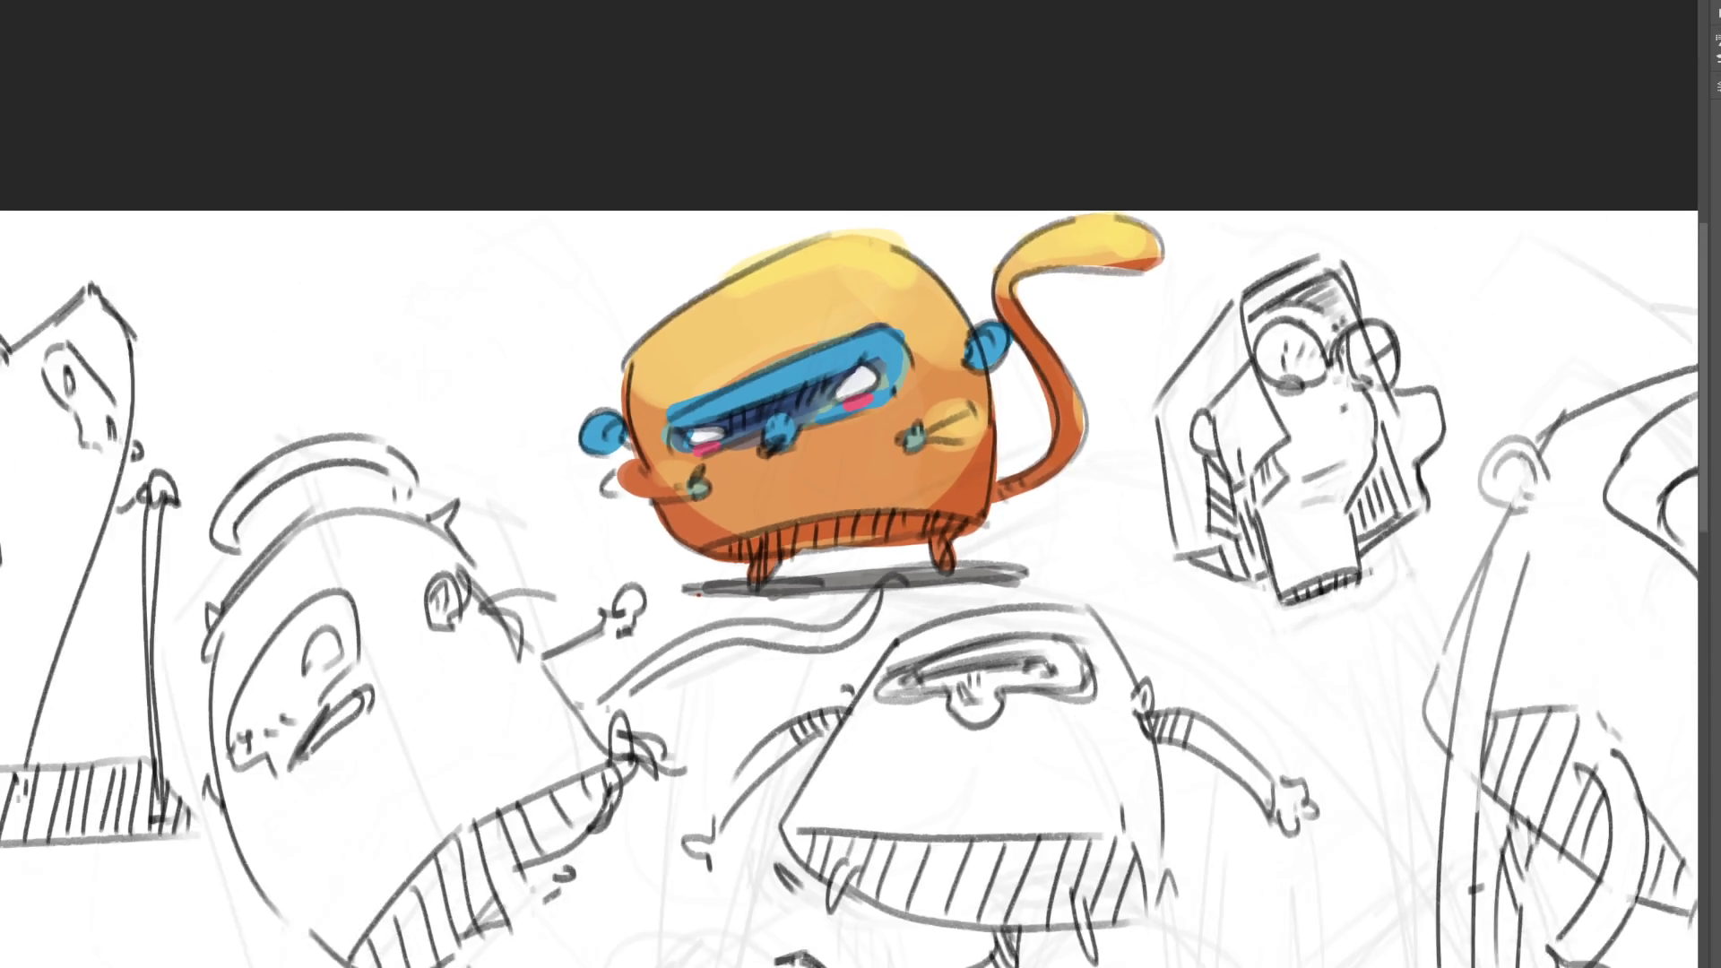
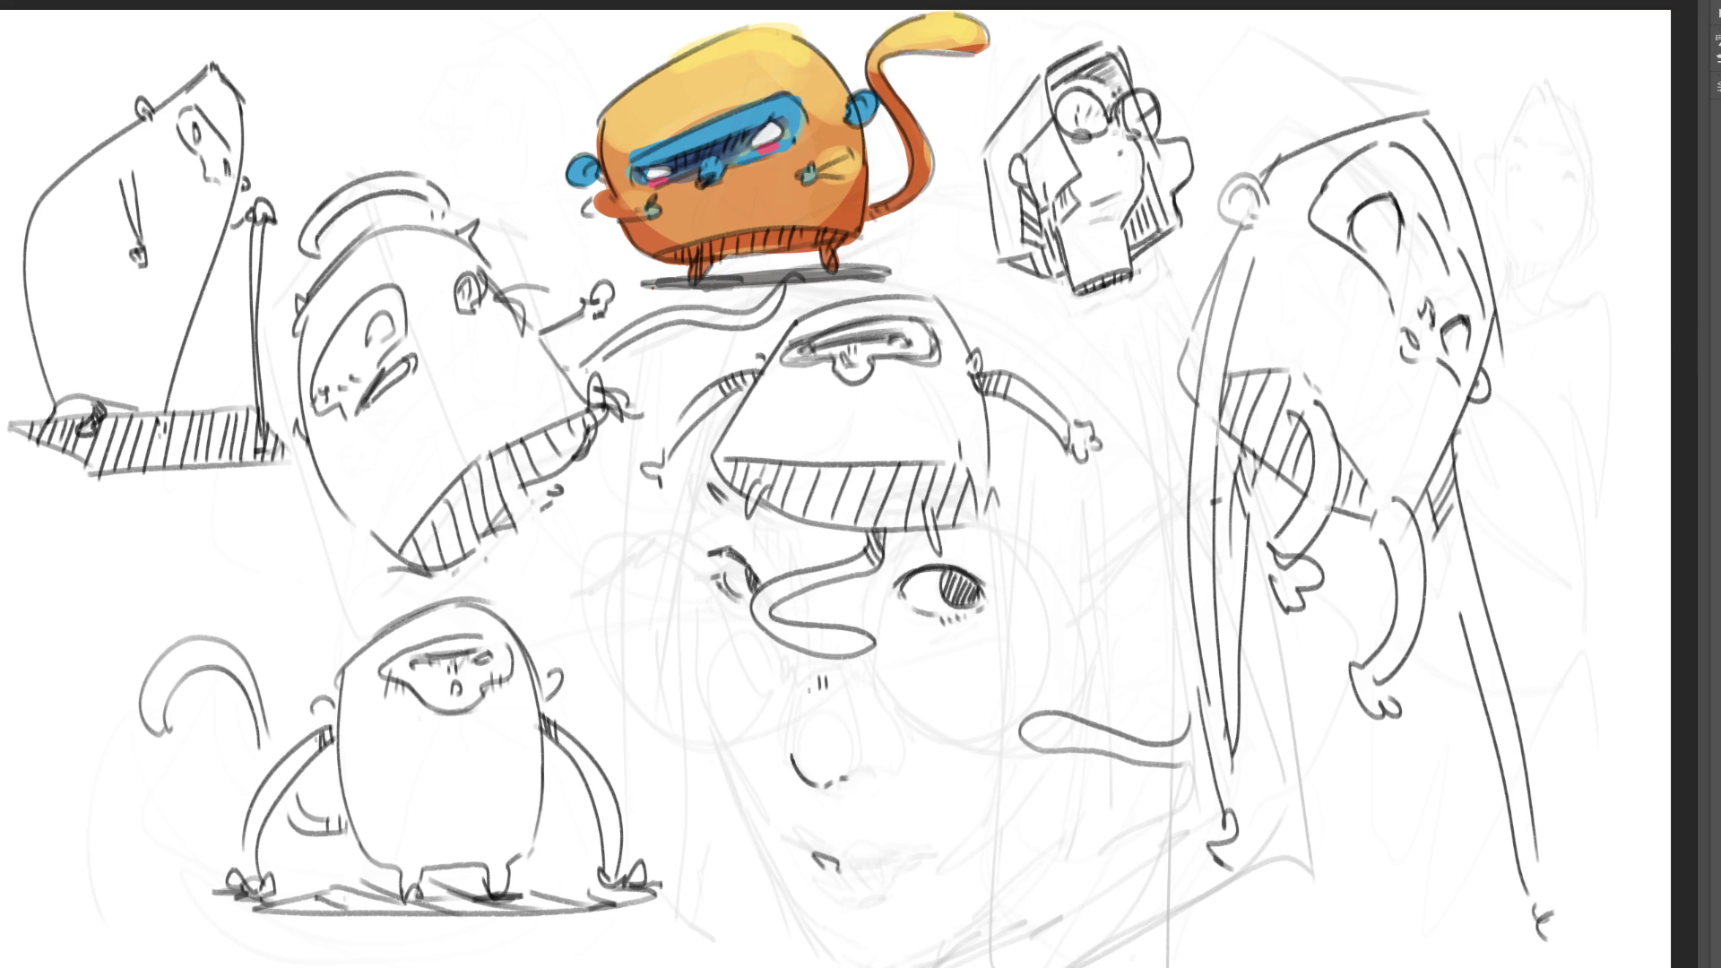
- Zoom out and extend the canvas on the left with the Crop tool
key(ctrl+minus)
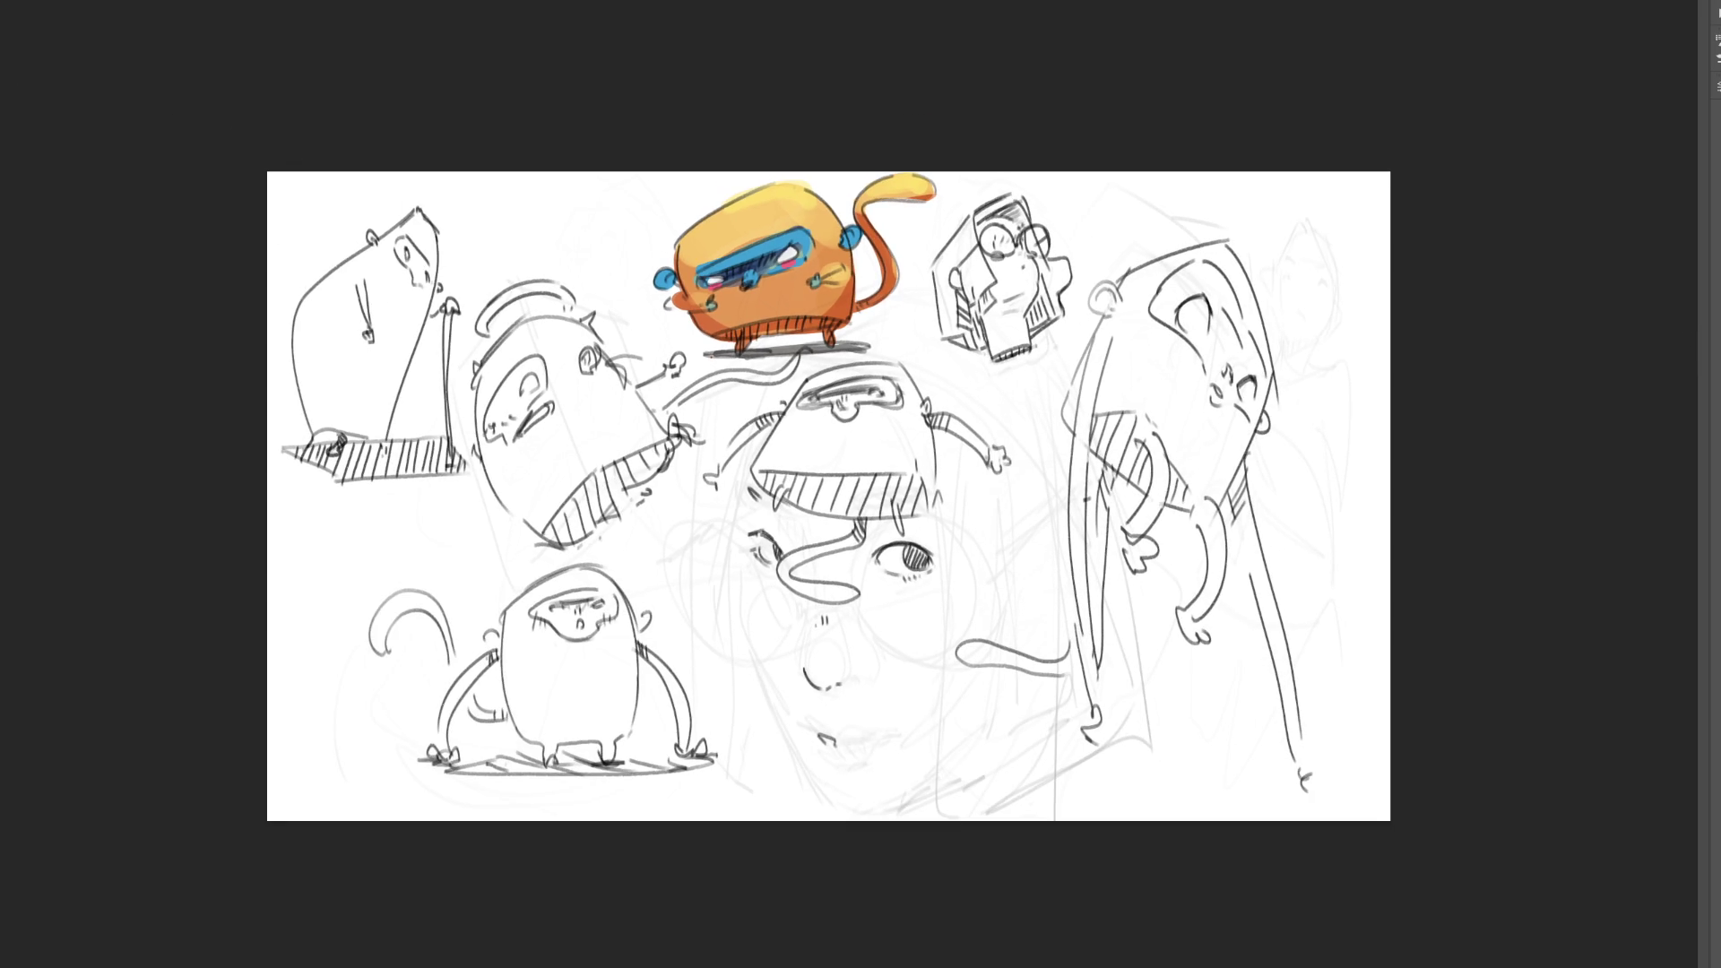
key(c)
drag(273, 511, 108, 502)
key(Return)
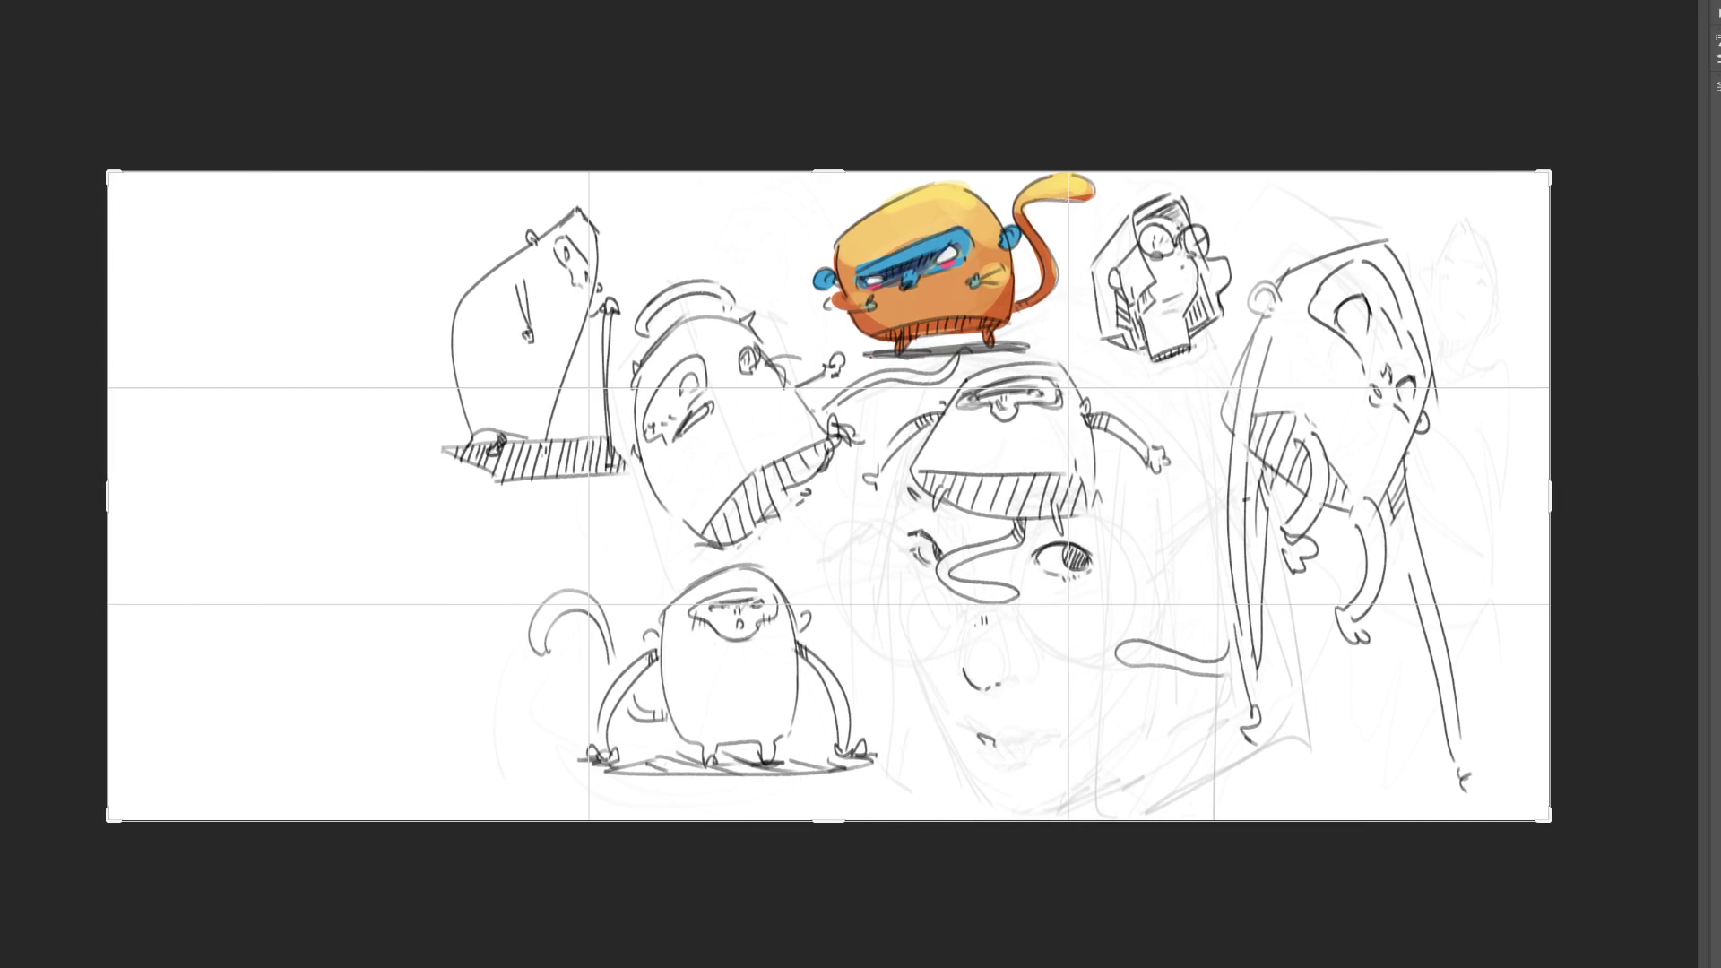
- Shift the whole sketch layer about 340 px left with the Move tool
key(ctrl+t)
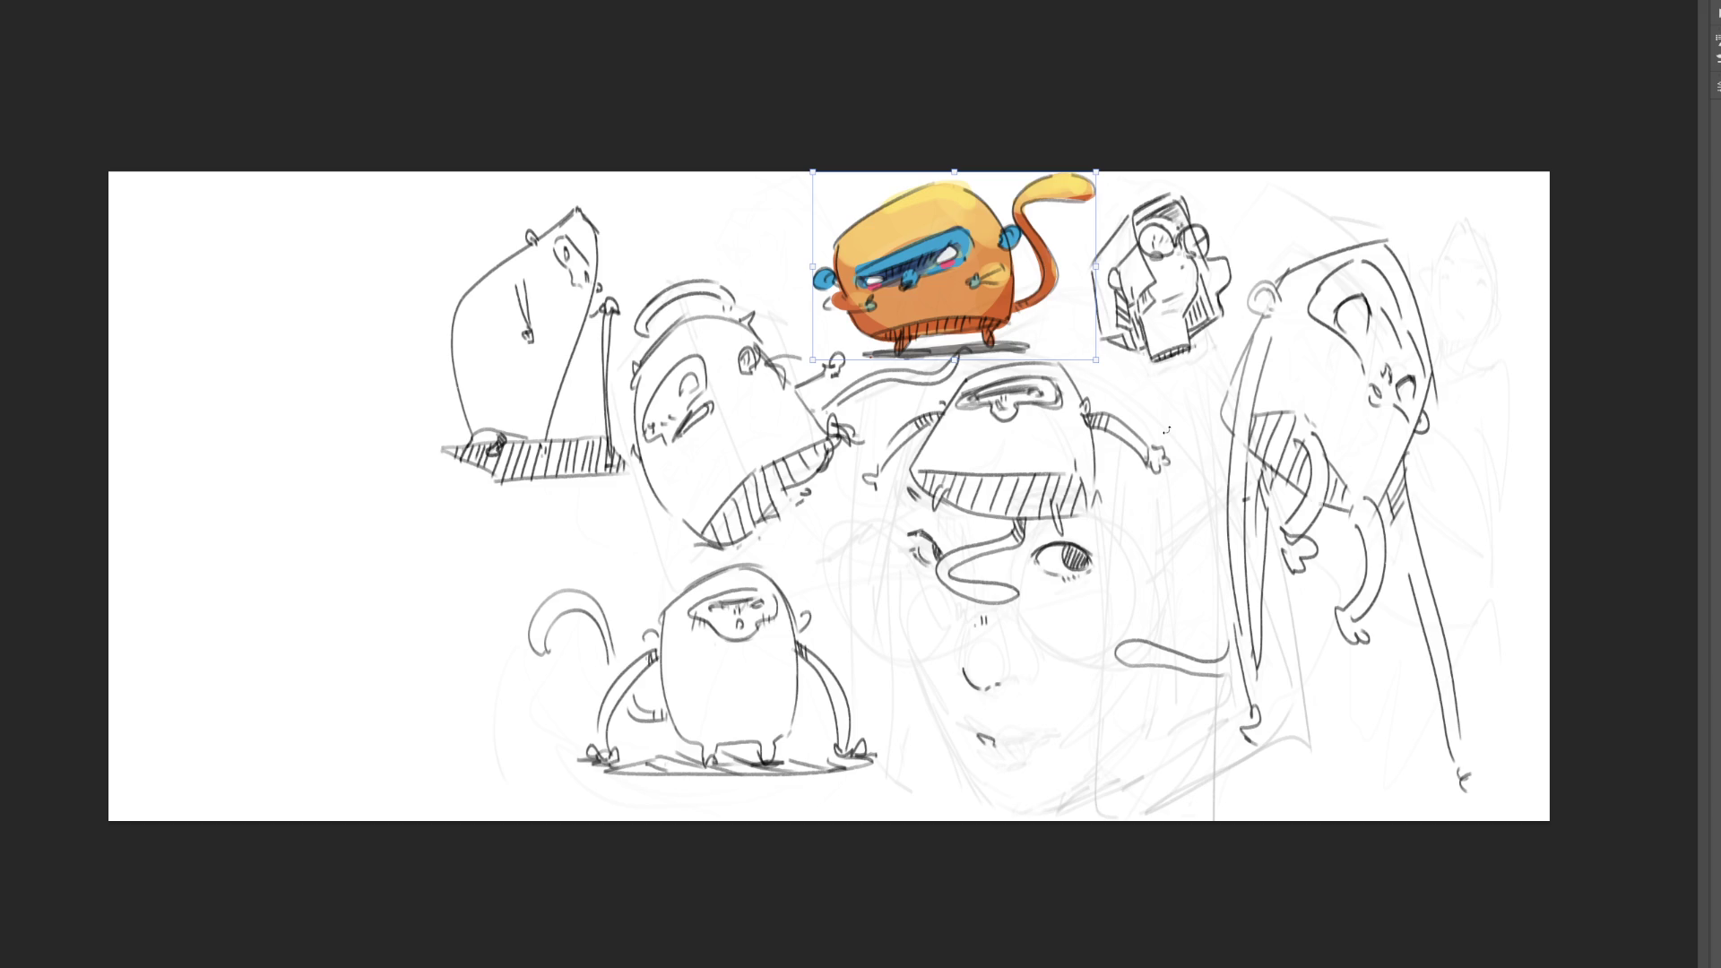
key(c)
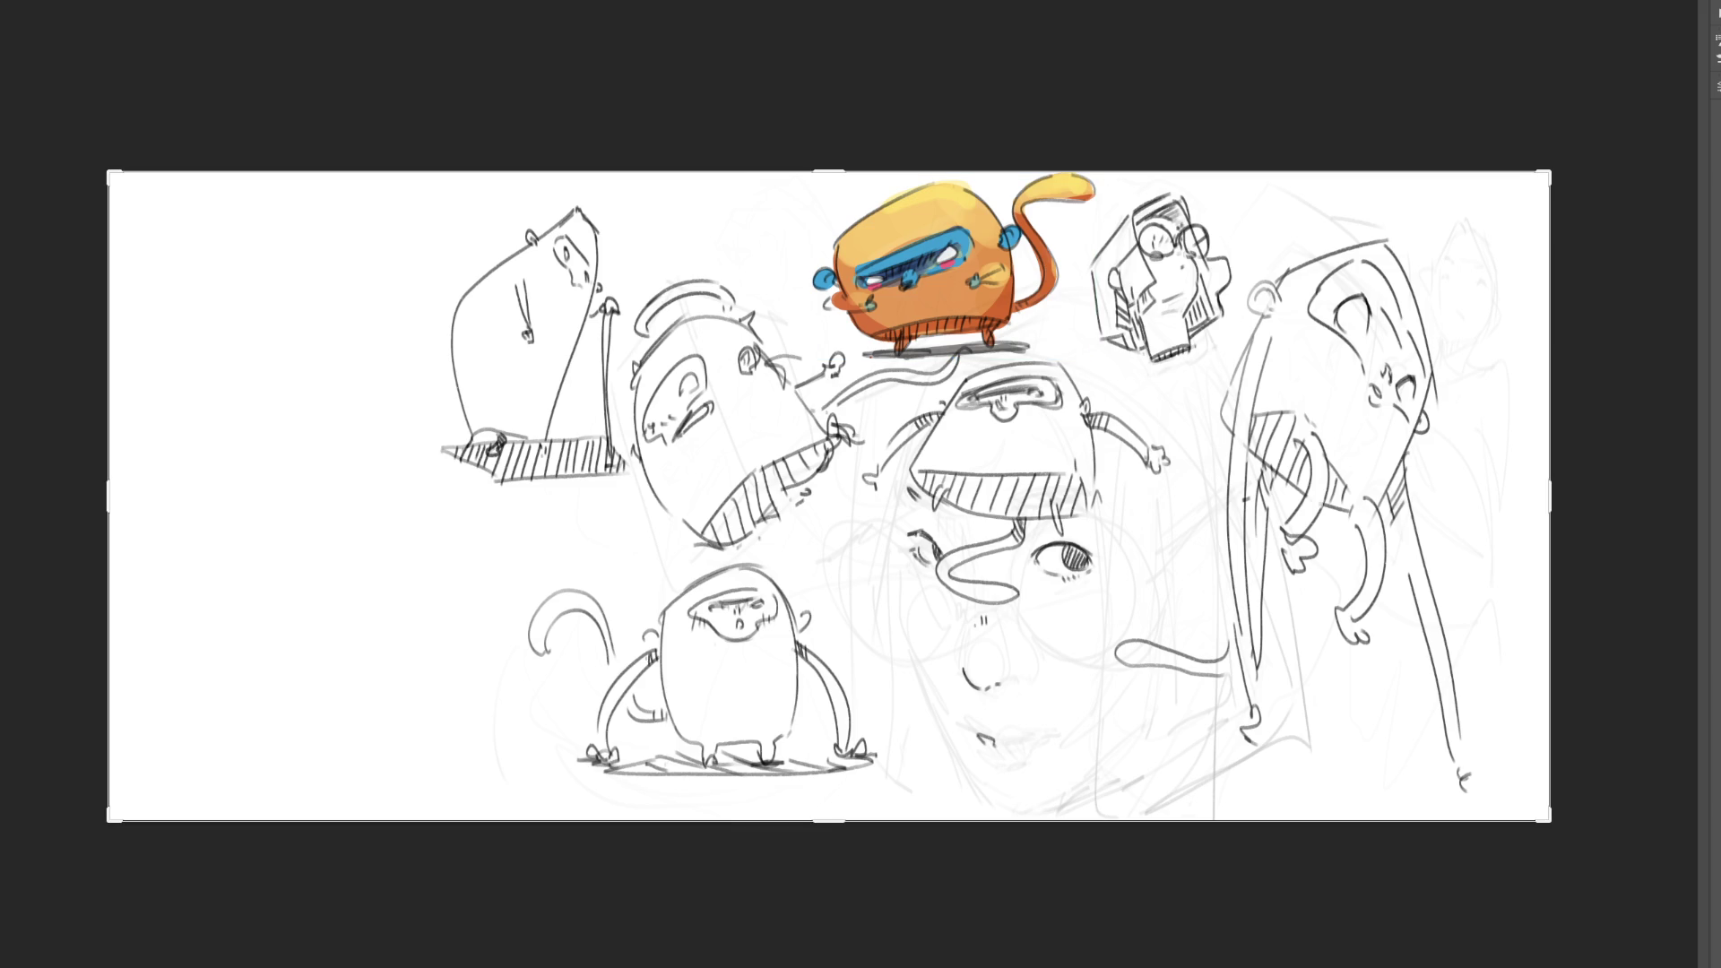
key(v)
drag(1300, 618, 964, 615)
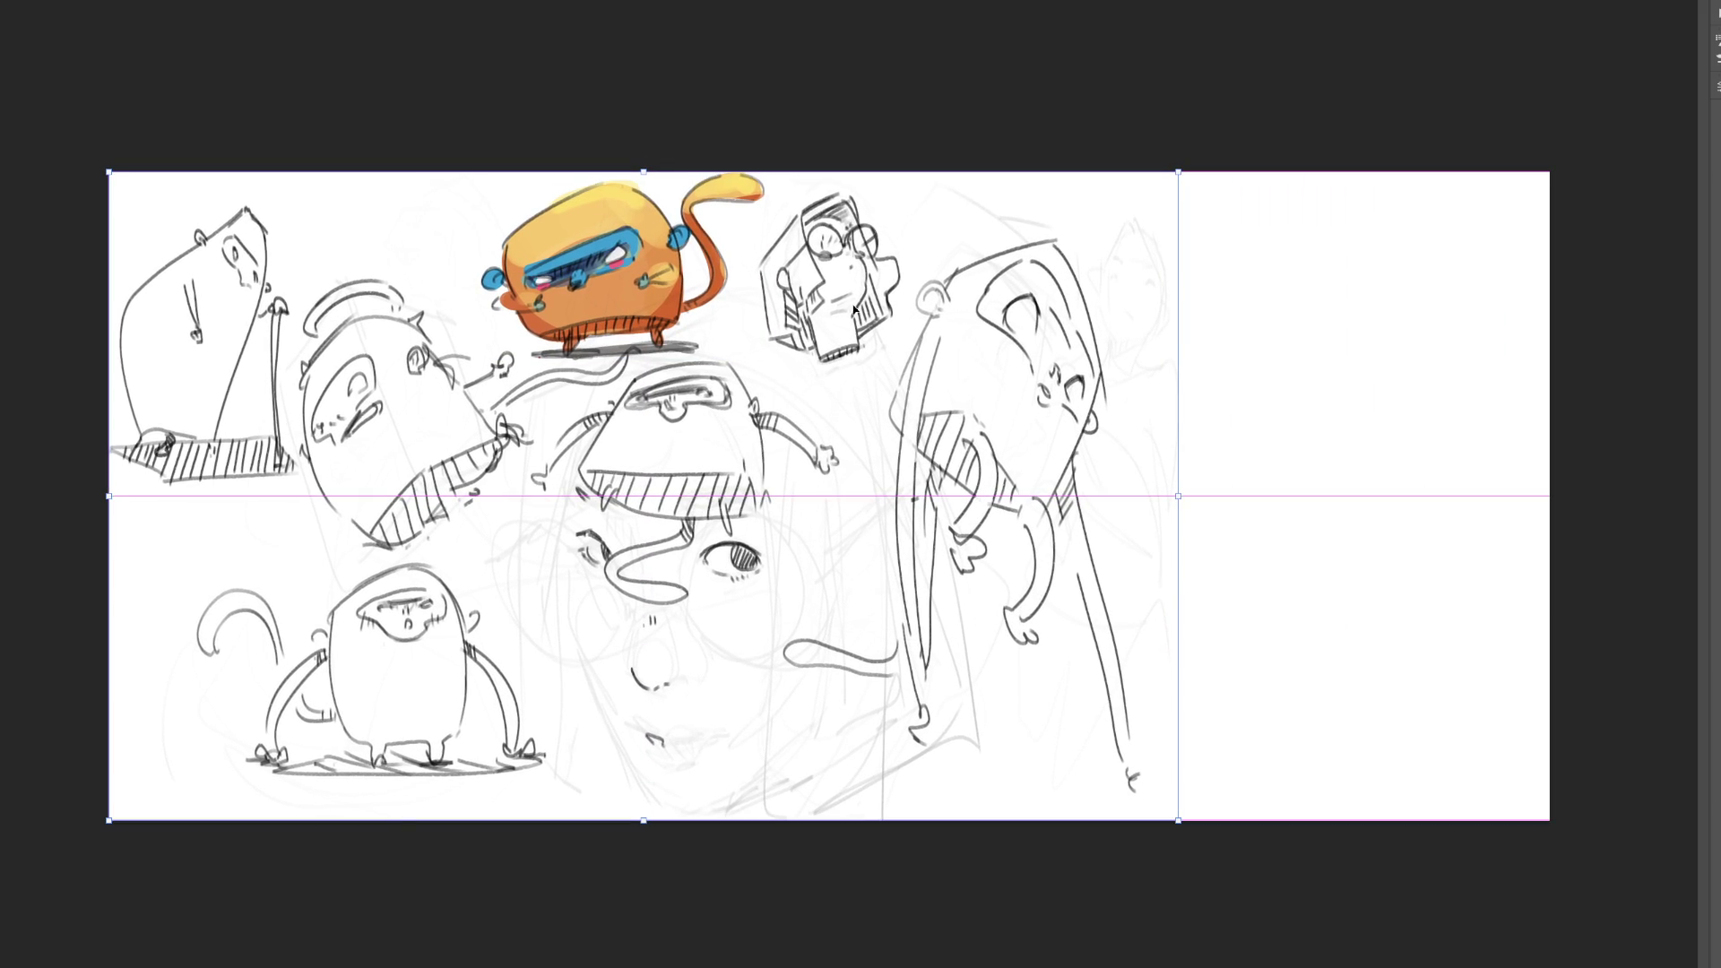
key(Return)
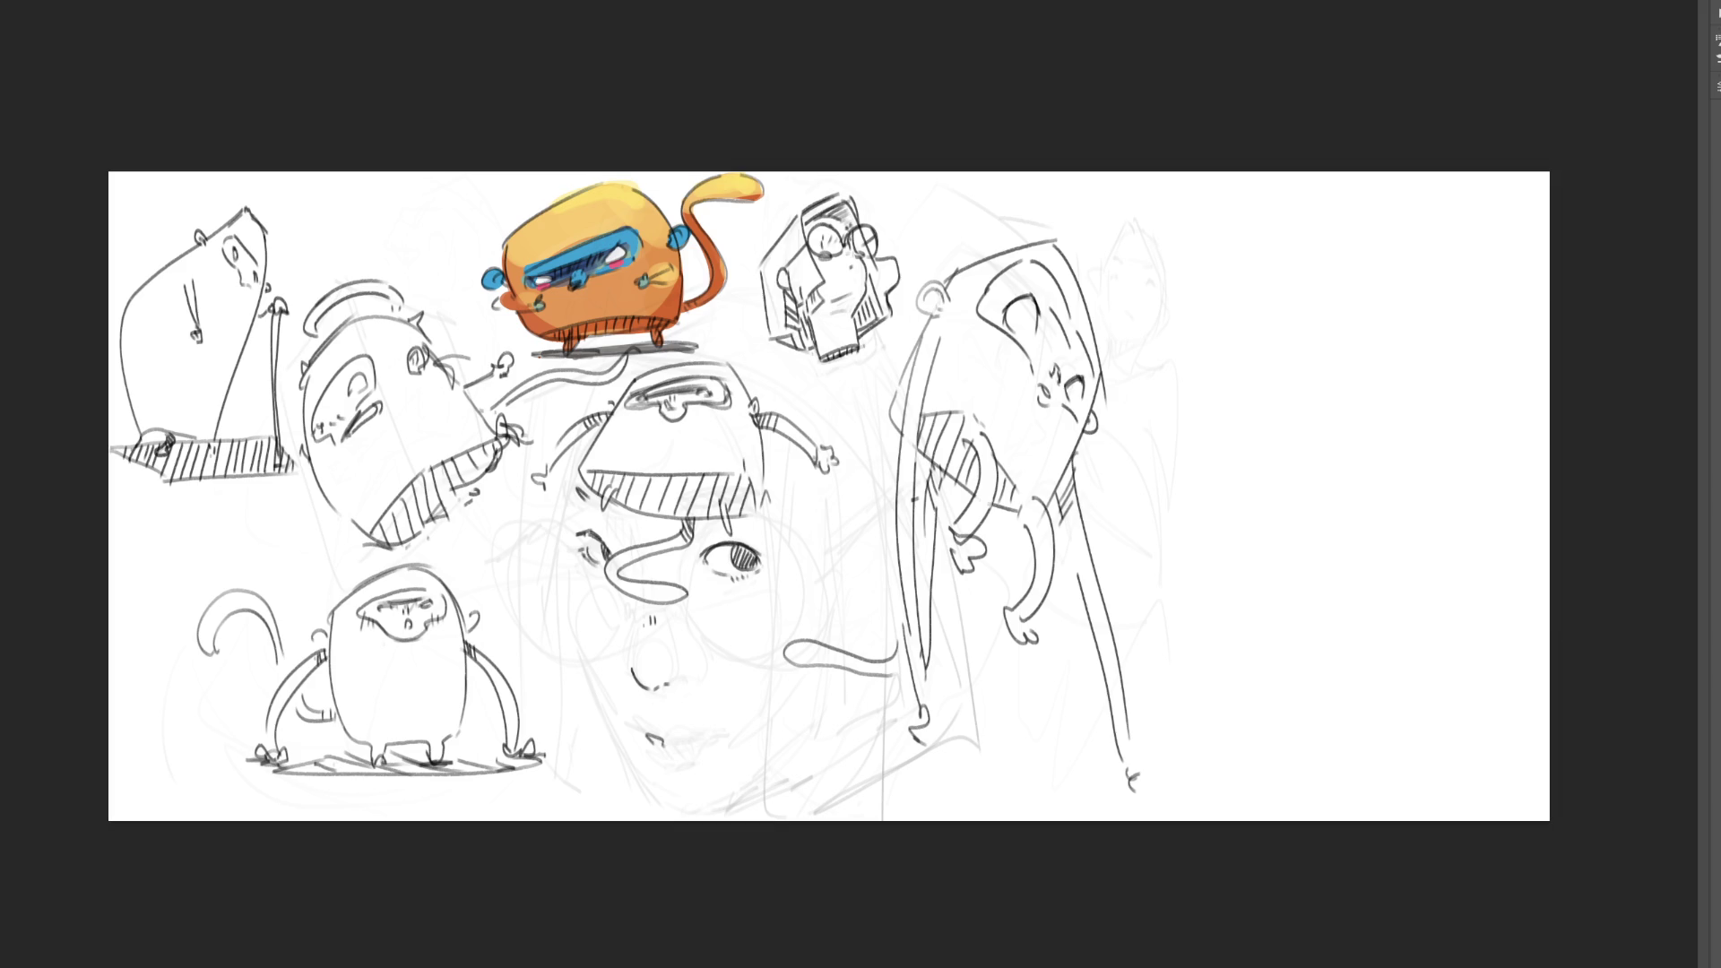
scroll(1228, 480, up, 3)
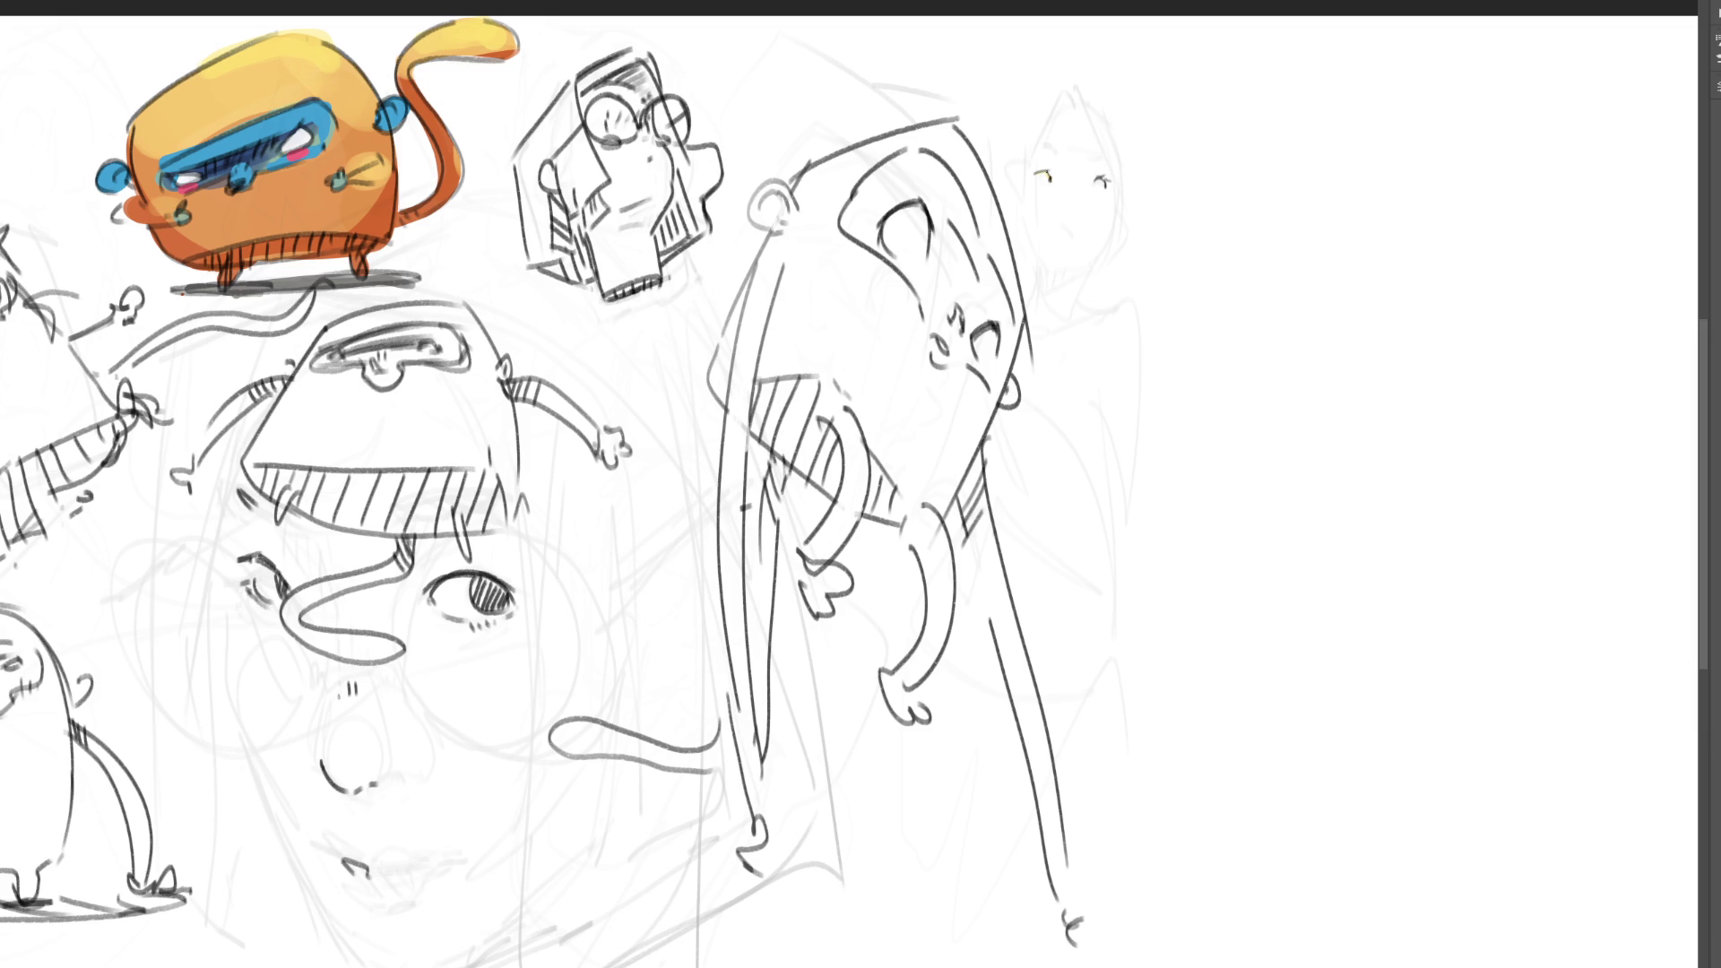
- Ink an eyebrow stroke, the head top, the pointed hair hatching and the right head outline over the faint face
drag(1040, 142, 1053, 148)
mouse_move(1075, 104)
mouse_down()
mouse_move(1064, 84)
mouse_move(1019, 197)
mouse_up()
mouse_move(1075, 86)
mouse_down()
mouse_move(1054, 108)
mouse_move(1083, 101)
mouse_move(1007, 207)
mouse_up()
mouse_move(1090, 106)
mouse_down()
mouse_move(1116, 172)
mouse_move(1125, 156)
mouse_move(1141, 232)
mouse_move(1129, 223)
mouse_up()
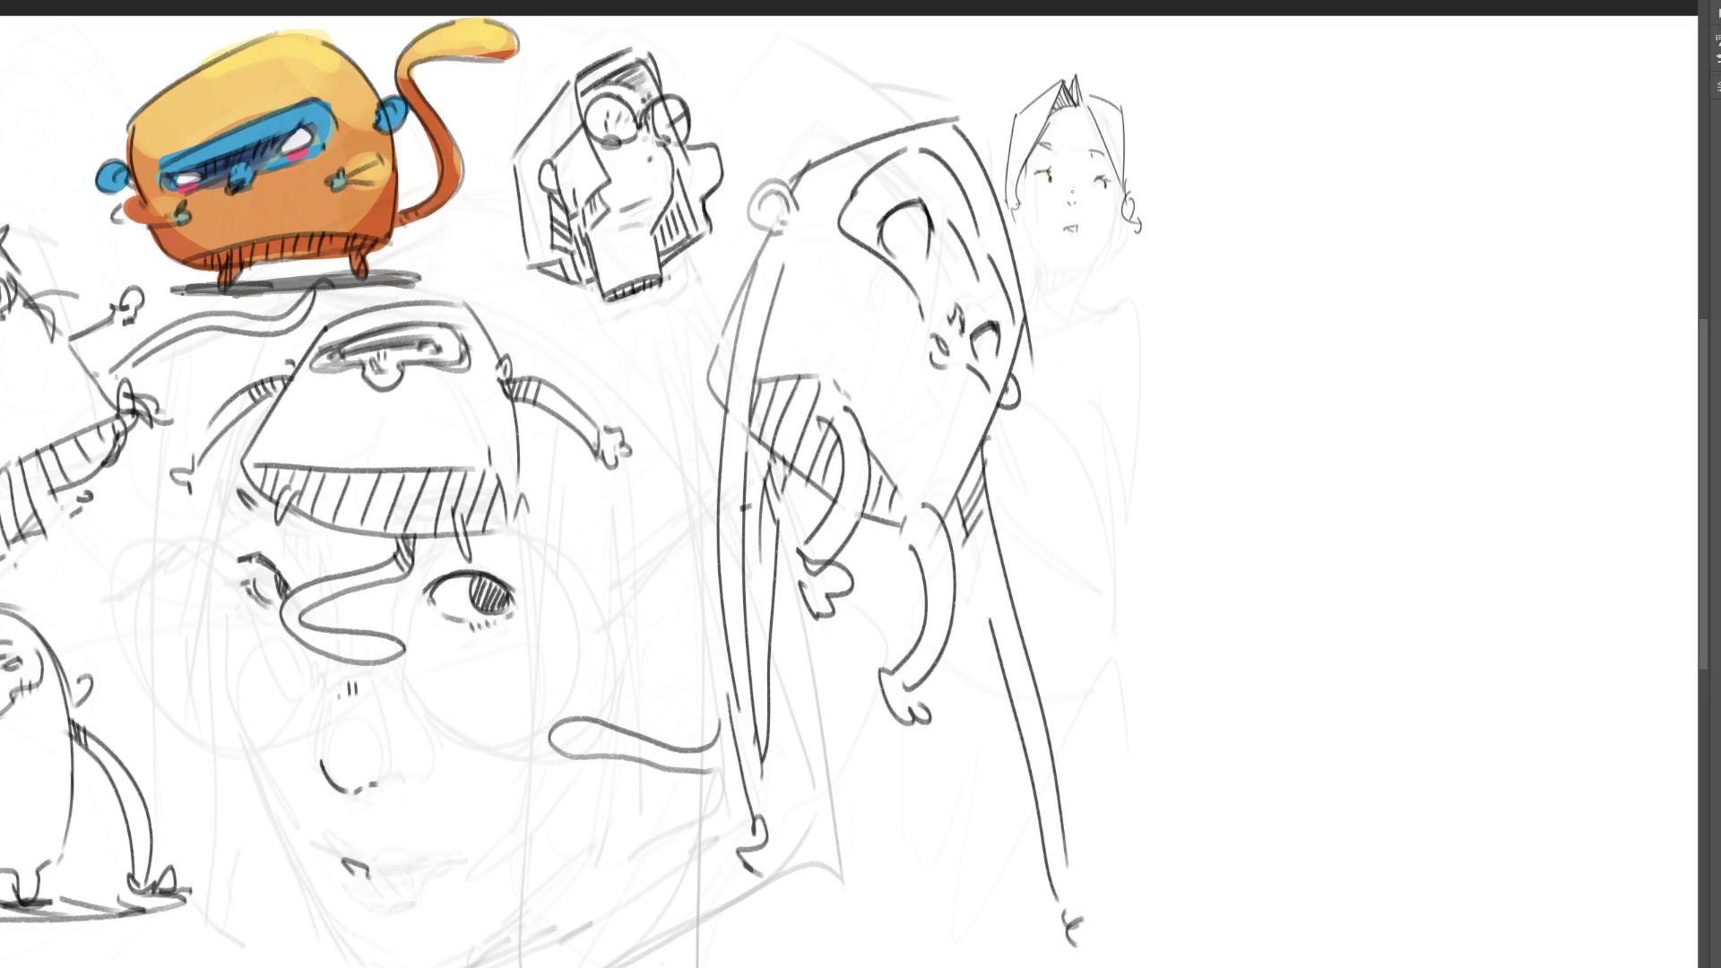
- Draw and redraw the face's left and right jaw lines until they look right
drag(1024, 211, 1051, 266)
drag(1119, 199, 1090, 265)
key(ctrl+z)
key(ctrl+z)
drag(1026, 199, 1048, 256)
drag(1121, 200, 1094, 265)
key(ctrl+z)
mouse_move(1118, 208)
mouse_down()
mouse_move(1082, 267)
mouse_move(1128, 244)
mouse_move(1083, 266)
mouse_up()
key(ctrl+z)
key(ctrl+z)
key(ctrl+z)
key(ctrl+z)
mouse_move(1116, 207)
mouse_down()
mouse_move(1128, 222)
mouse_move(1060, 285)
mouse_move(1087, 296)
mouse_move(1083, 260)
mouse_move(1086, 291)
mouse_up()
key(ctrl+z)
key(ctrl+z)
- Add hair lines beside the cheek, neck hatching and an extended left jaw
drag(1128, 149, 1131, 179)
drag(1090, 266, 1118, 255)
drag(1127, 166, 1132, 269)
mouse_move(1135, 244)
mouse_down()
mouse_move(1139, 273)
mouse_move(1056, 283)
mouse_move(1090, 296)
mouse_up()
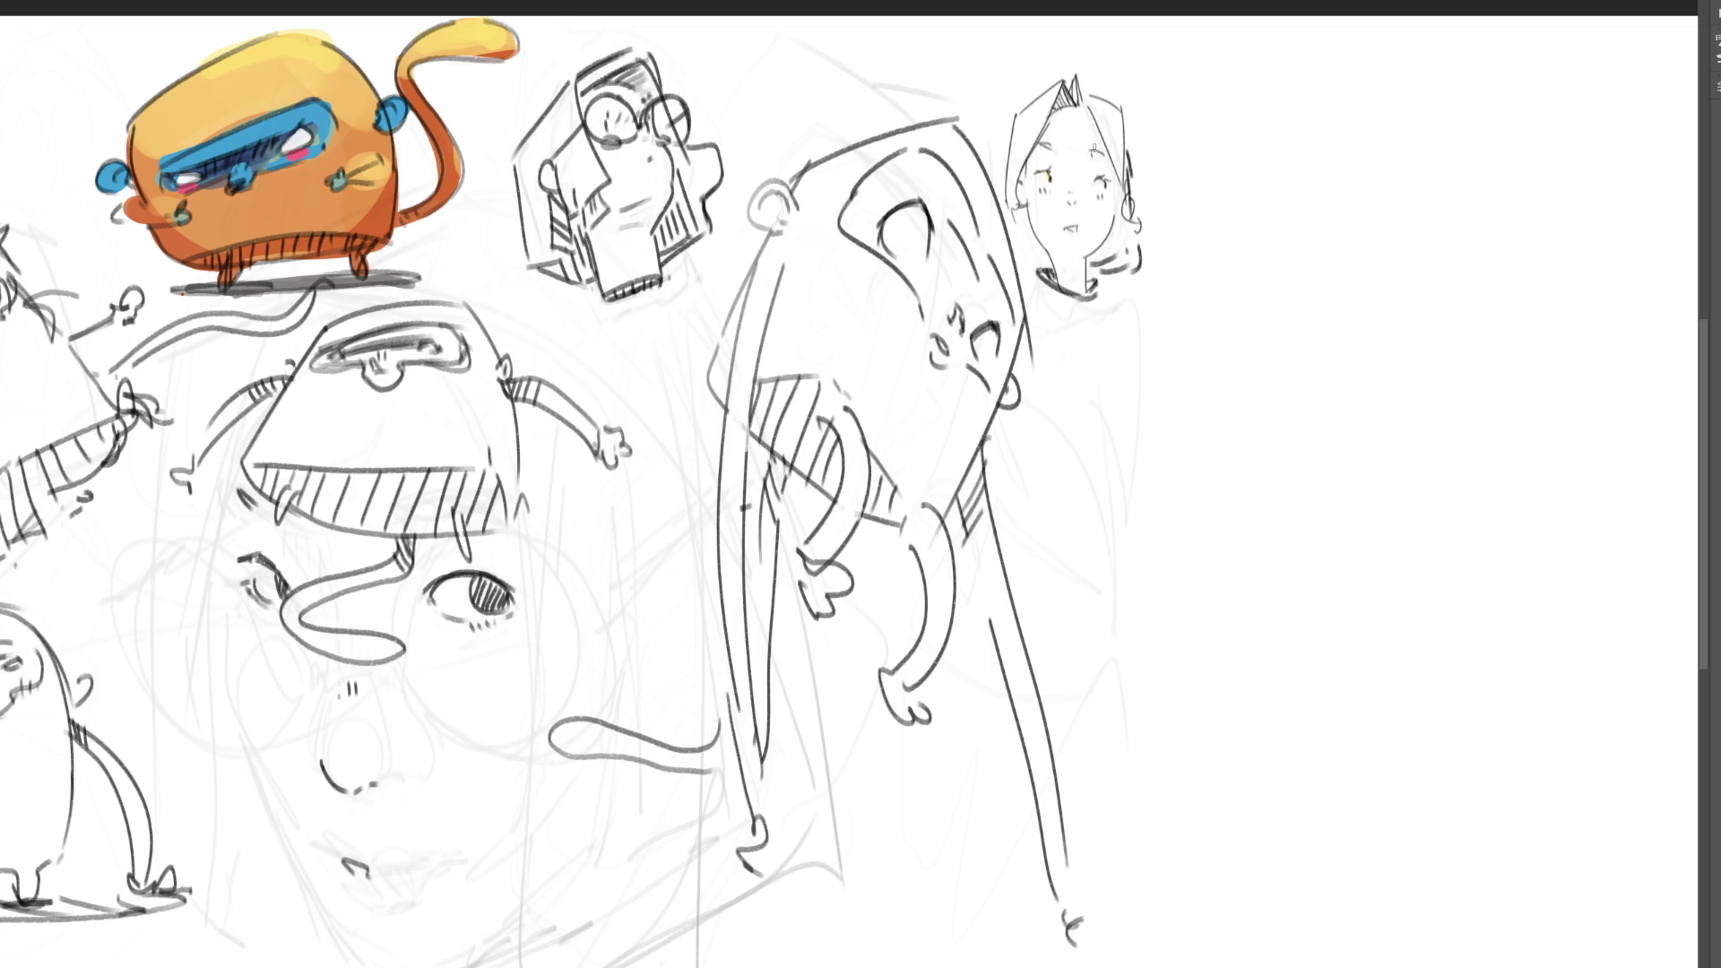
mouse_move(1015, 221)
mouse_down()
mouse_move(1052, 267)
mouse_move(1126, 217)
mouse_up()
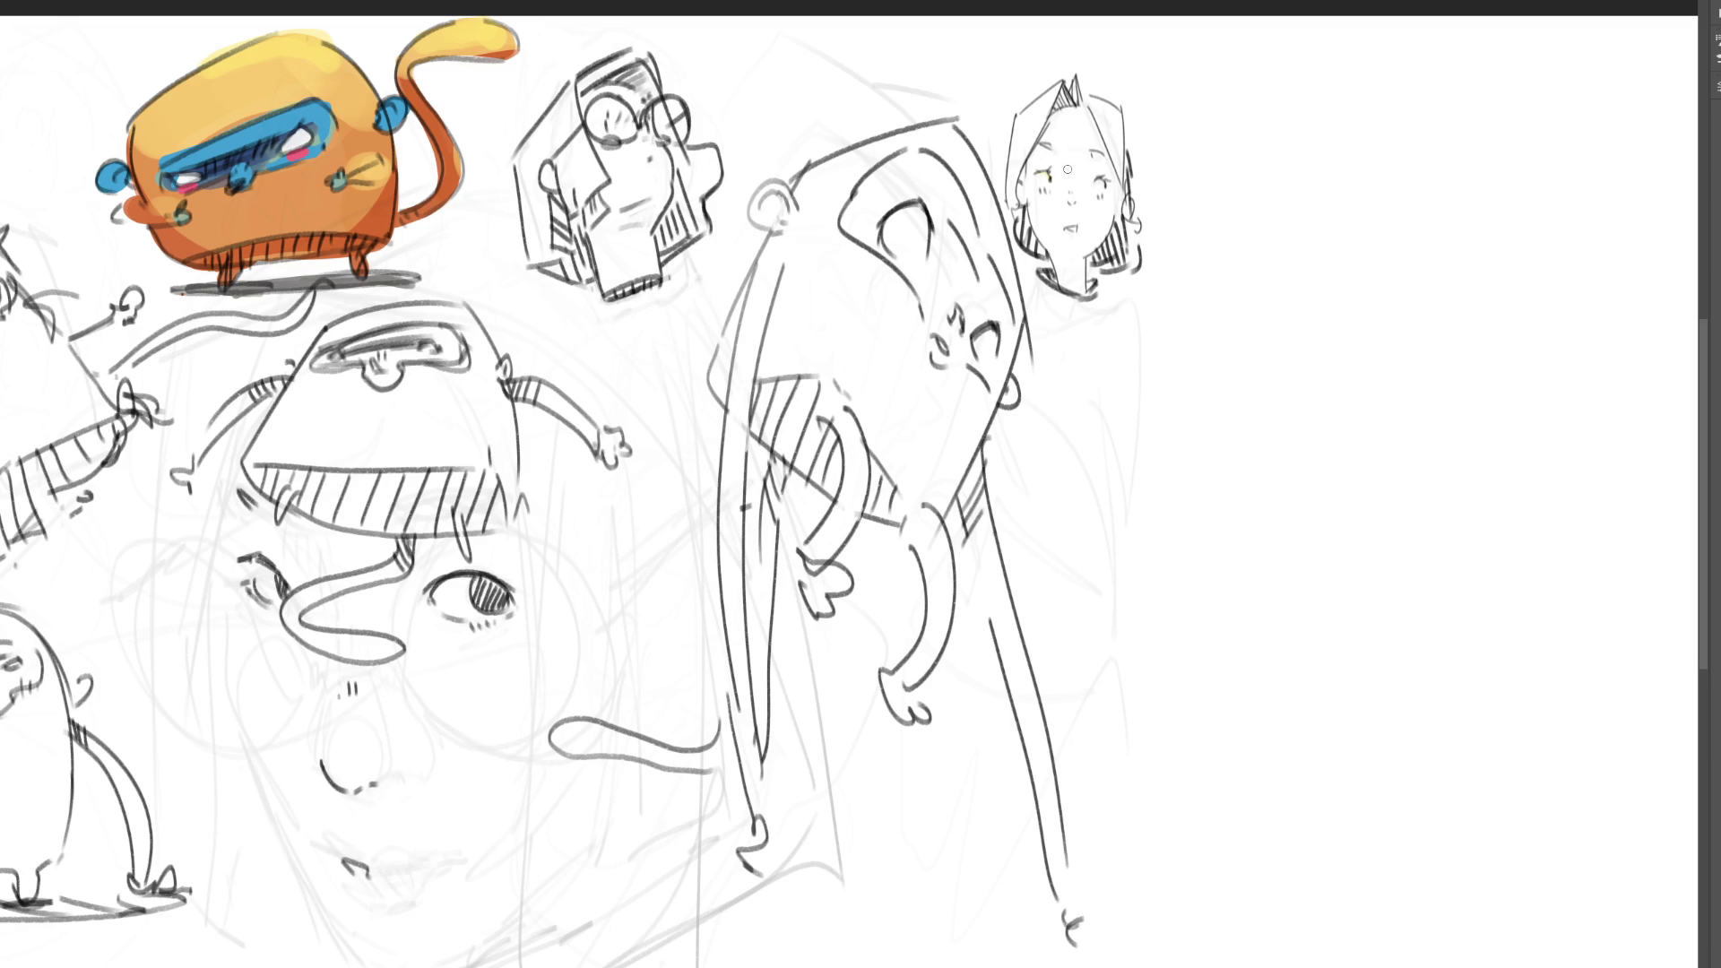
- Shade the girl's hair and neck in grey, then draw her collar and shoulder
drag(1068, 98, 1017, 206)
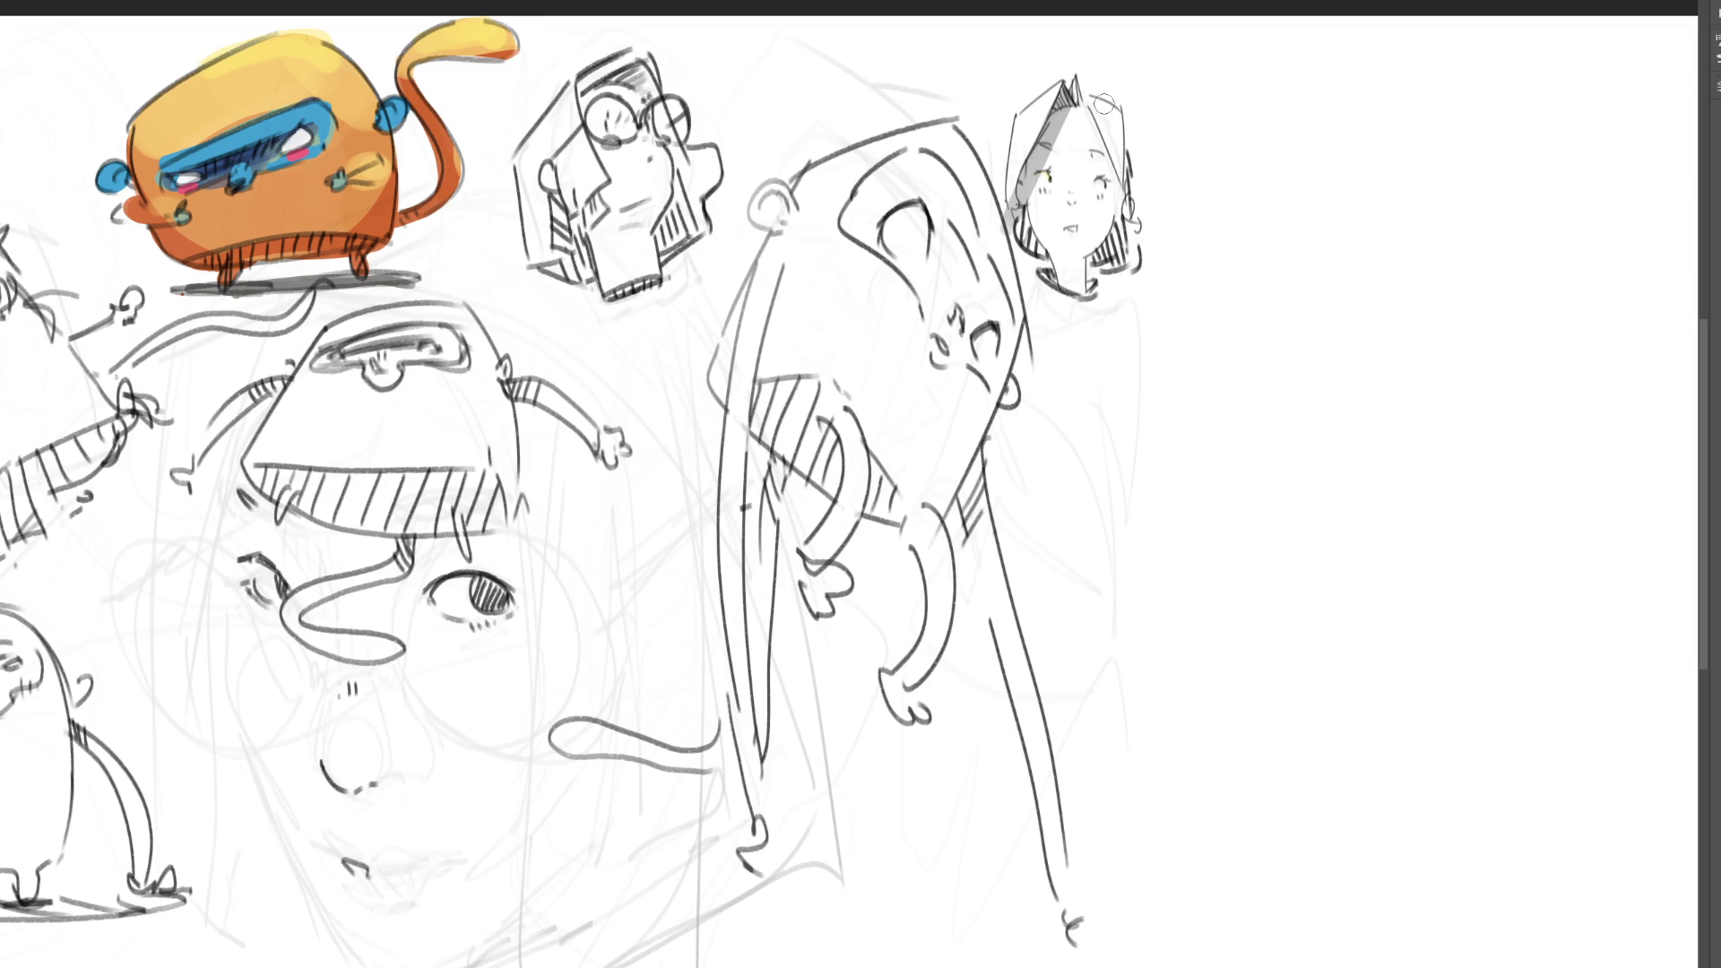
mouse_move(1080, 109)
mouse_down()
mouse_move(1108, 168)
mouse_move(1071, 193)
mouse_move(1087, 239)
mouse_move(1040, 252)
mouse_move(1080, 261)
mouse_move(1081, 301)
mouse_up()
mouse_move(1121, 223)
mouse_down()
mouse_move(1094, 266)
mouse_move(1111, 264)
mouse_up()
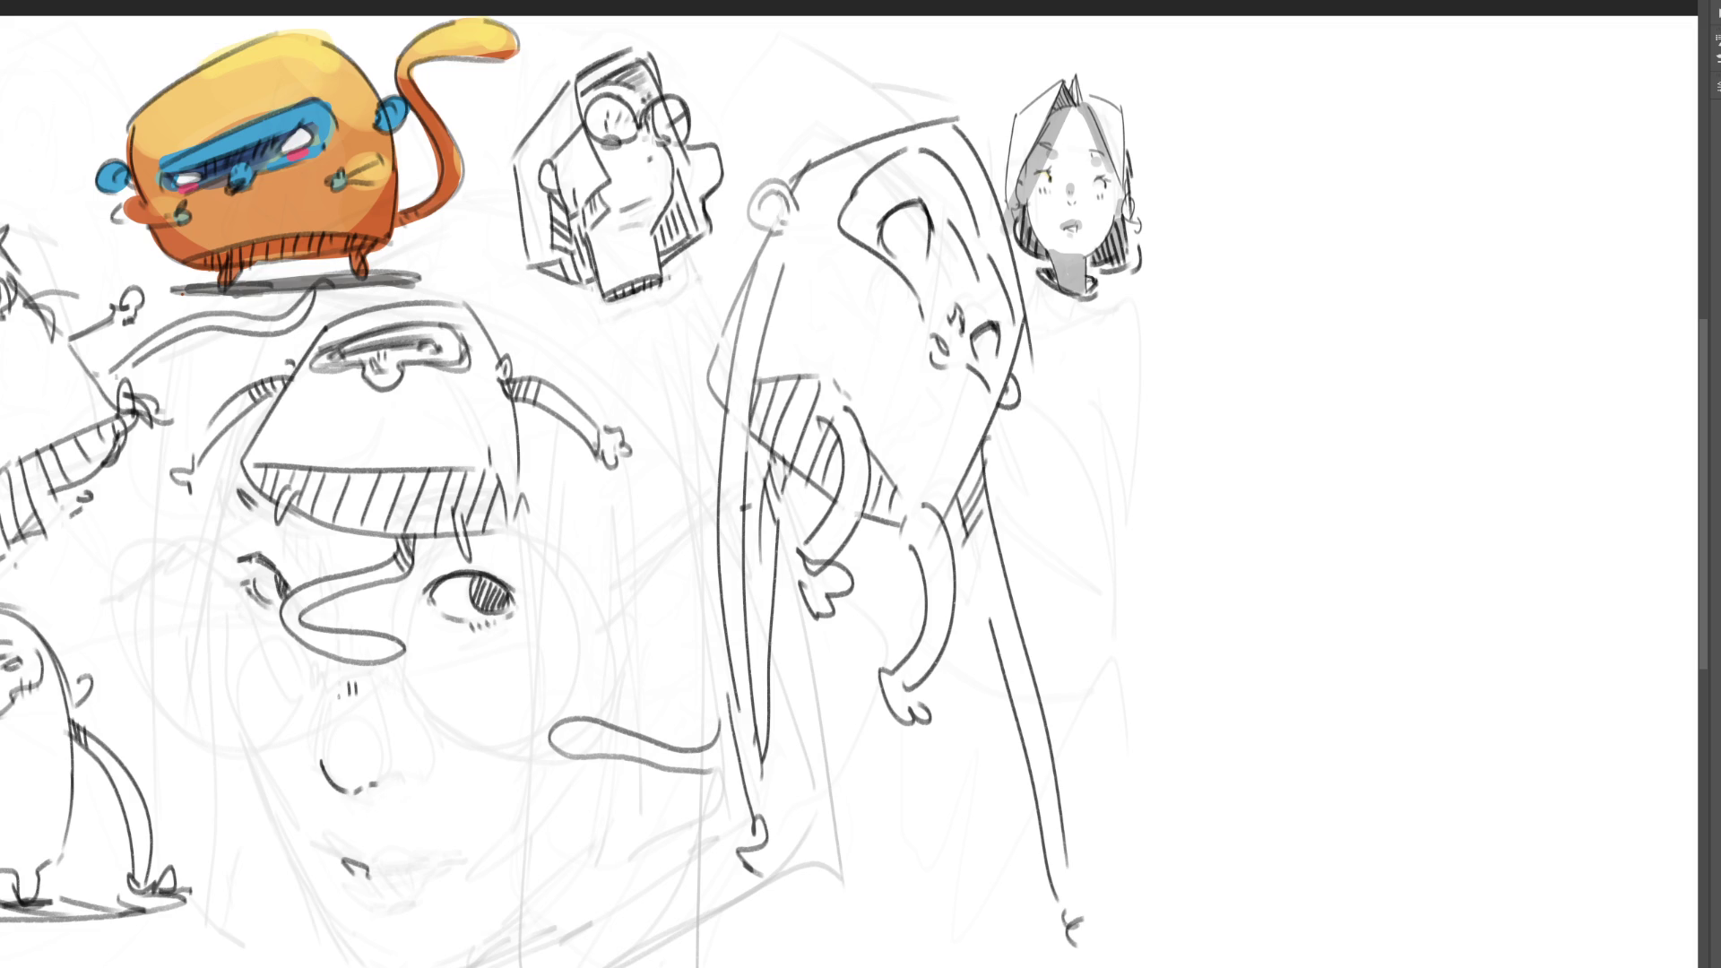
drag(1031, 275, 1093, 318)
drag(1031, 282, 1112, 368)
- Redraw the girl's shoulder lines on both sides as shorter strokes
key(ctrl+z)
key(ctrl+z)
drag(1031, 305, 1097, 349)
mouse_move(1109, 285)
mouse_down()
mouse_move(1197, 358)
mouse_move(1161, 398)
mouse_up()
key(ctrl+z)
drag(1129, 299, 1193, 421)
key(ctrl+z)
drag(1134, 298, 1184, 363)
- Sketch the chest curve, arm lines across the torso and the waist line
mouse_move(1028, 429)
mouse_down()
mouse_move(1051, 400)
mouse_move(1109, 430)
mouse_move(1160, 423)
mouse_move(1058, 427)
mouse_move(1139, 417)
mouse_up()
key(ctrl+z)
key(ctrl+z)
mouse_move(1030, 507)
mouse_down()
mouse_move(1111, 453)
mouse_move(1155, 455)
mouse_up()
mouse_move(1151, 453)
mouse_down()
mouse_move(1044, 499)
mouse_move(1156, 448)
mouse_up()
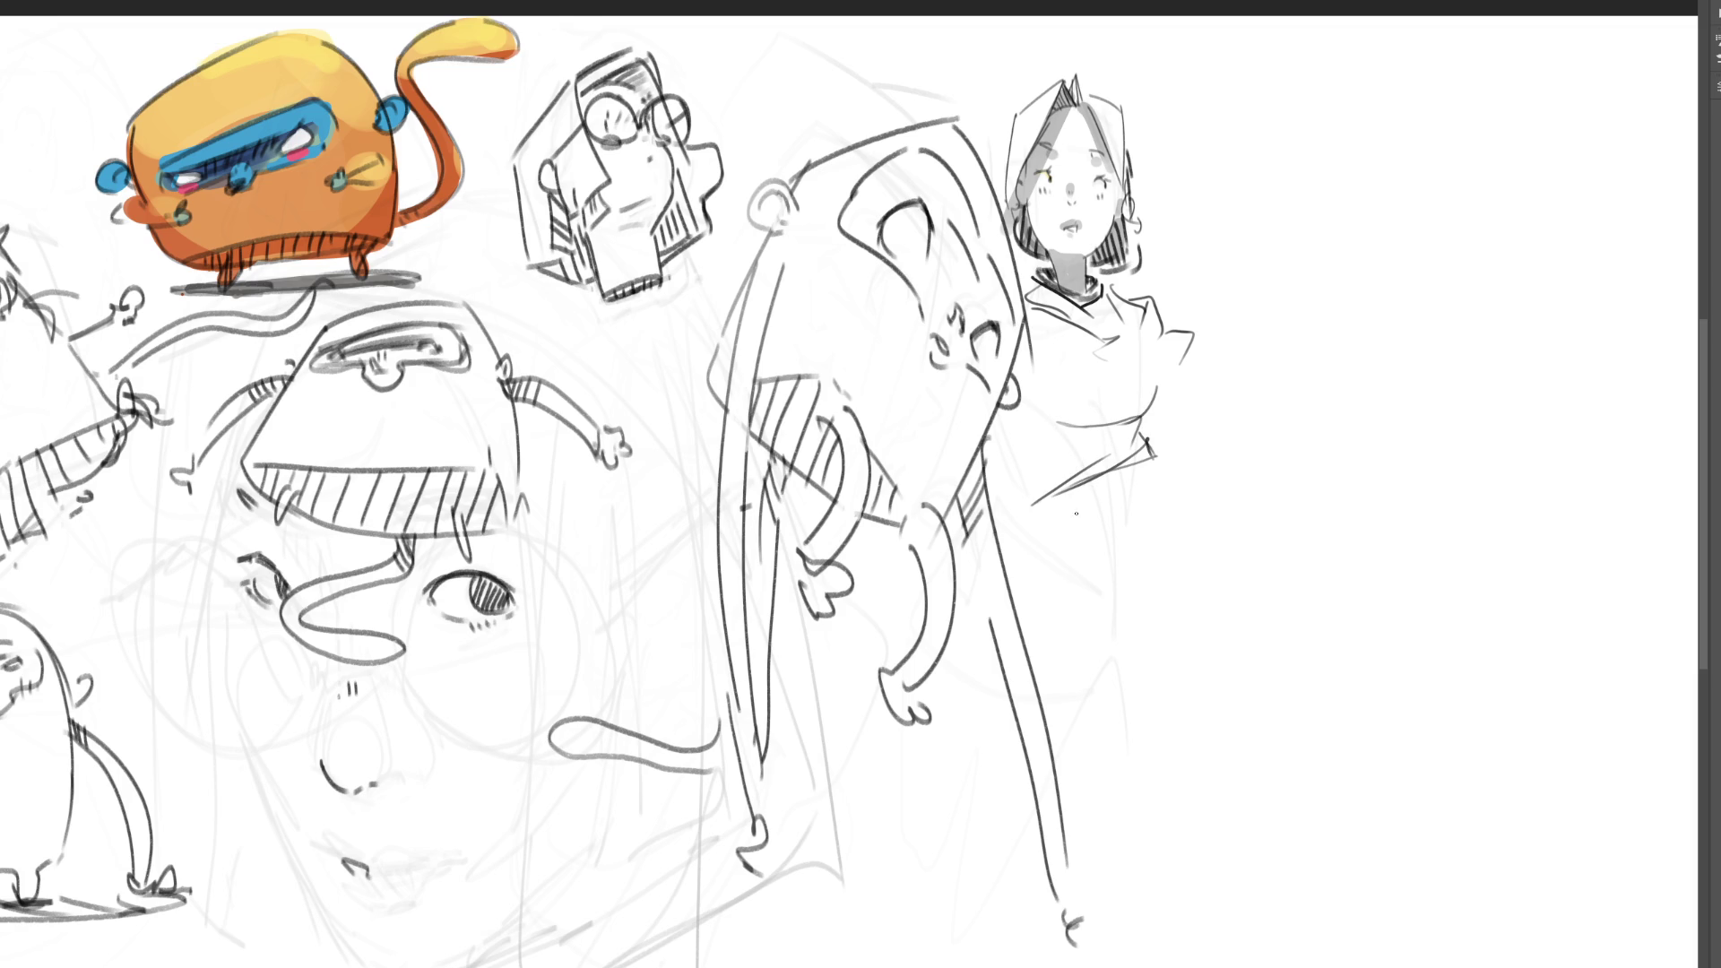
drag(1026, 513, 1147, 472)
drag(1023, 540, 1113, 529)
drag(1148, 492, 1161, 538)
- Draw the lower torso, the top's hem, the skirt and the legs below it
drag(993, 561, 1010, 602)
drag(1032, 639, 1122, 640)
drag(1167, 583, 1140, 642)
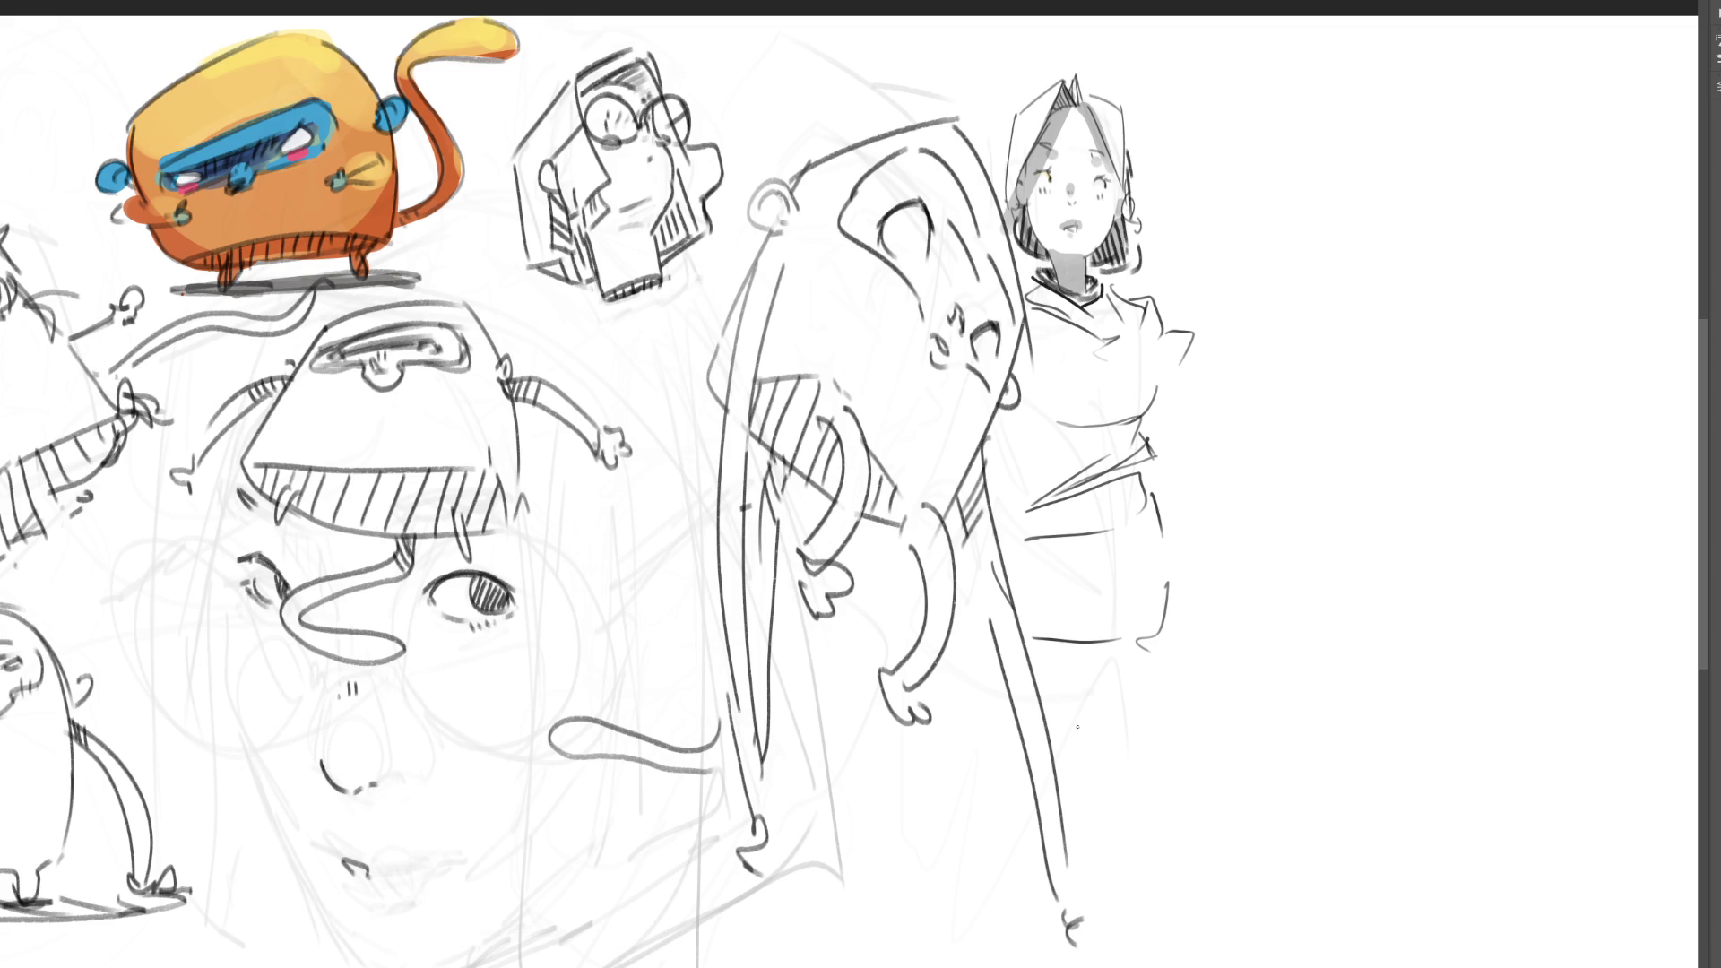
mouse_move(1053, 538)
mouse_down()
mouse_move(1061, 633)
mouse_move(1174, 638)
mouse_up()
mouse_move(1183, 597)
mouse_down()
mouse_move(1136, 650)
mouse_move(1118, 768)
mouse_up()
drag(1185, 646, 1169, 918)
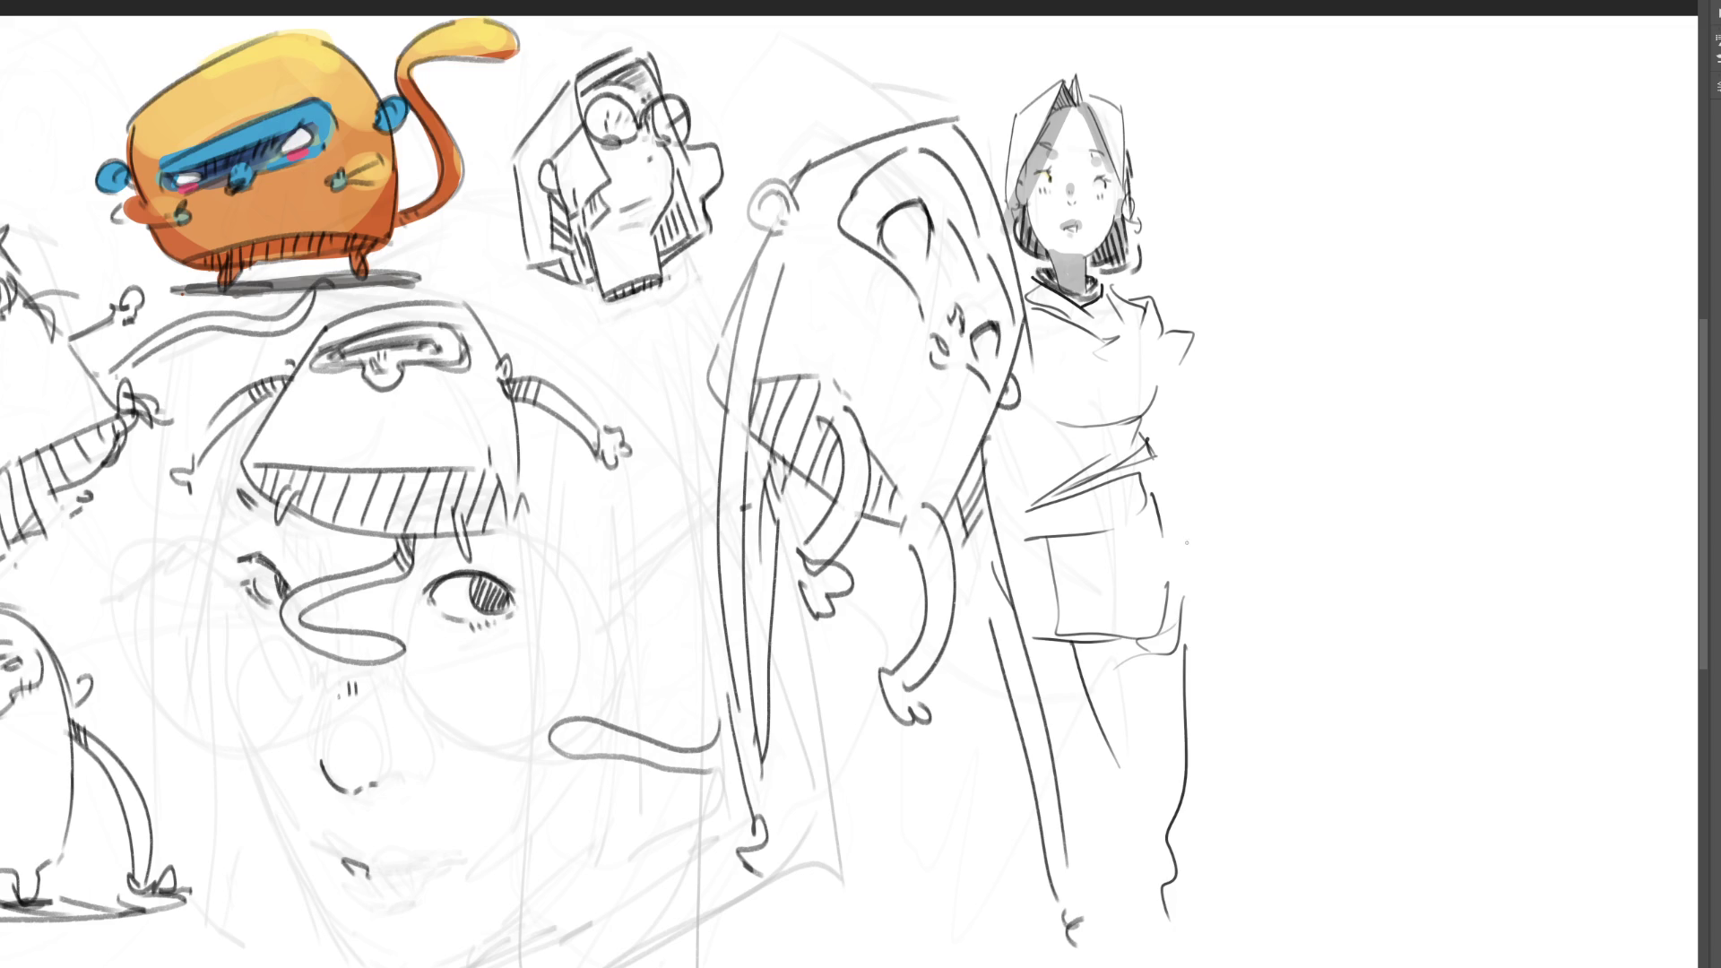
- Draw a hand-on-hip arm from shoulder to hip, plus both lower legs
mouse_move(1185, 339)
mouse_down()
mouse_move(1226, 433)
mouse_move(1165, 543)
mouse_move(1187, 536)
mouse_move(1239, 418)
mouse_up()
key(ctrl+z)
key(ctrl+z)
drag(1166, 296, 1278, 396)
key(ctrl+z)
mouse_move(1166, 301)
mouse_down()
mouse_move(1259, 395)
mouse_move(1262, 375)
mouse_move(1263, 414)
mouse_up()
key(ctrl+z)
mouse_move(1185, 373)
mouse_down()
mouse_move(1235, 401)
mouse_move(1250, 378)
mouse_move(1172, 476)
mouse_up()
key(ctrl+z)
drag(1246, 429, 1165, 496)
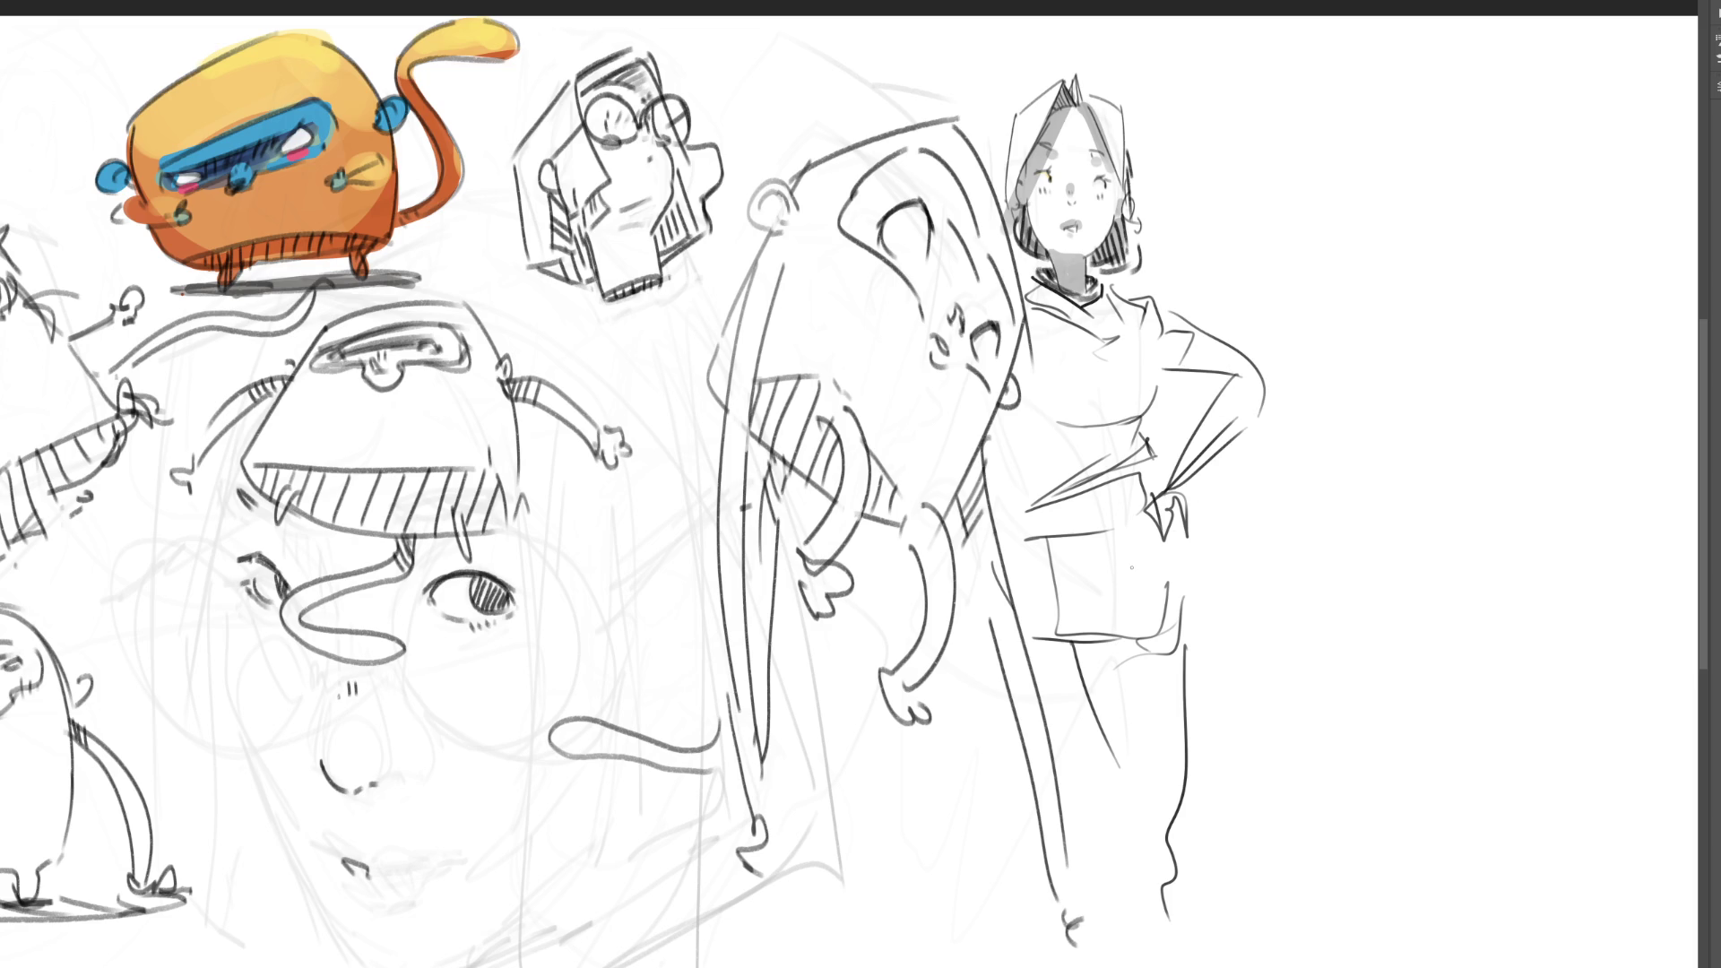
drag(1194, 833, 1204, 967)
drag(1141, 902, 1163, 966)
- Sketch a small pointed-head figure right of the girl's head, then erase it with a large eraser
mouse_move(1225, 122)
mouse_down()
mouse_move(1262, 75)
mouse_move(1268, 114)
mouse_move(1235, 174)
mouse_move(1255, 141)
mouse_up()
mouse_move(1267, 114)
mouse_down()
mouse_move(1259, 162)
mouse_move(1250, 98)
mouse_move(1247, 130)
mouse_move(1289, 126)
mouse_move(1292, 106)
mouse_up()
mouse_move(1299, 110)
mouse_down()
mouse_move(1300, 154)
mouse_move(1282, 160)
mouse_move(1294, 194)
mouse_move(1265, 215)
mouse_move(1282, 162)
mouse_move(1270, 222)
mouse_move(1241, 188)
mouse_move(1212, 204)
mouse_up()
mouse_move(1240, 185)
mouse_down()
mouse_move(1267, 215)
mouse_move(1293, 175)
mouse_up()
mouse_move(1297, 175)
mouse_down()
mouse_move(1314, 210)
mouse_move(1194, 217)
mouse_move(1315, 262)
mouse_up()
drag(1298, 102, 1335, 197)
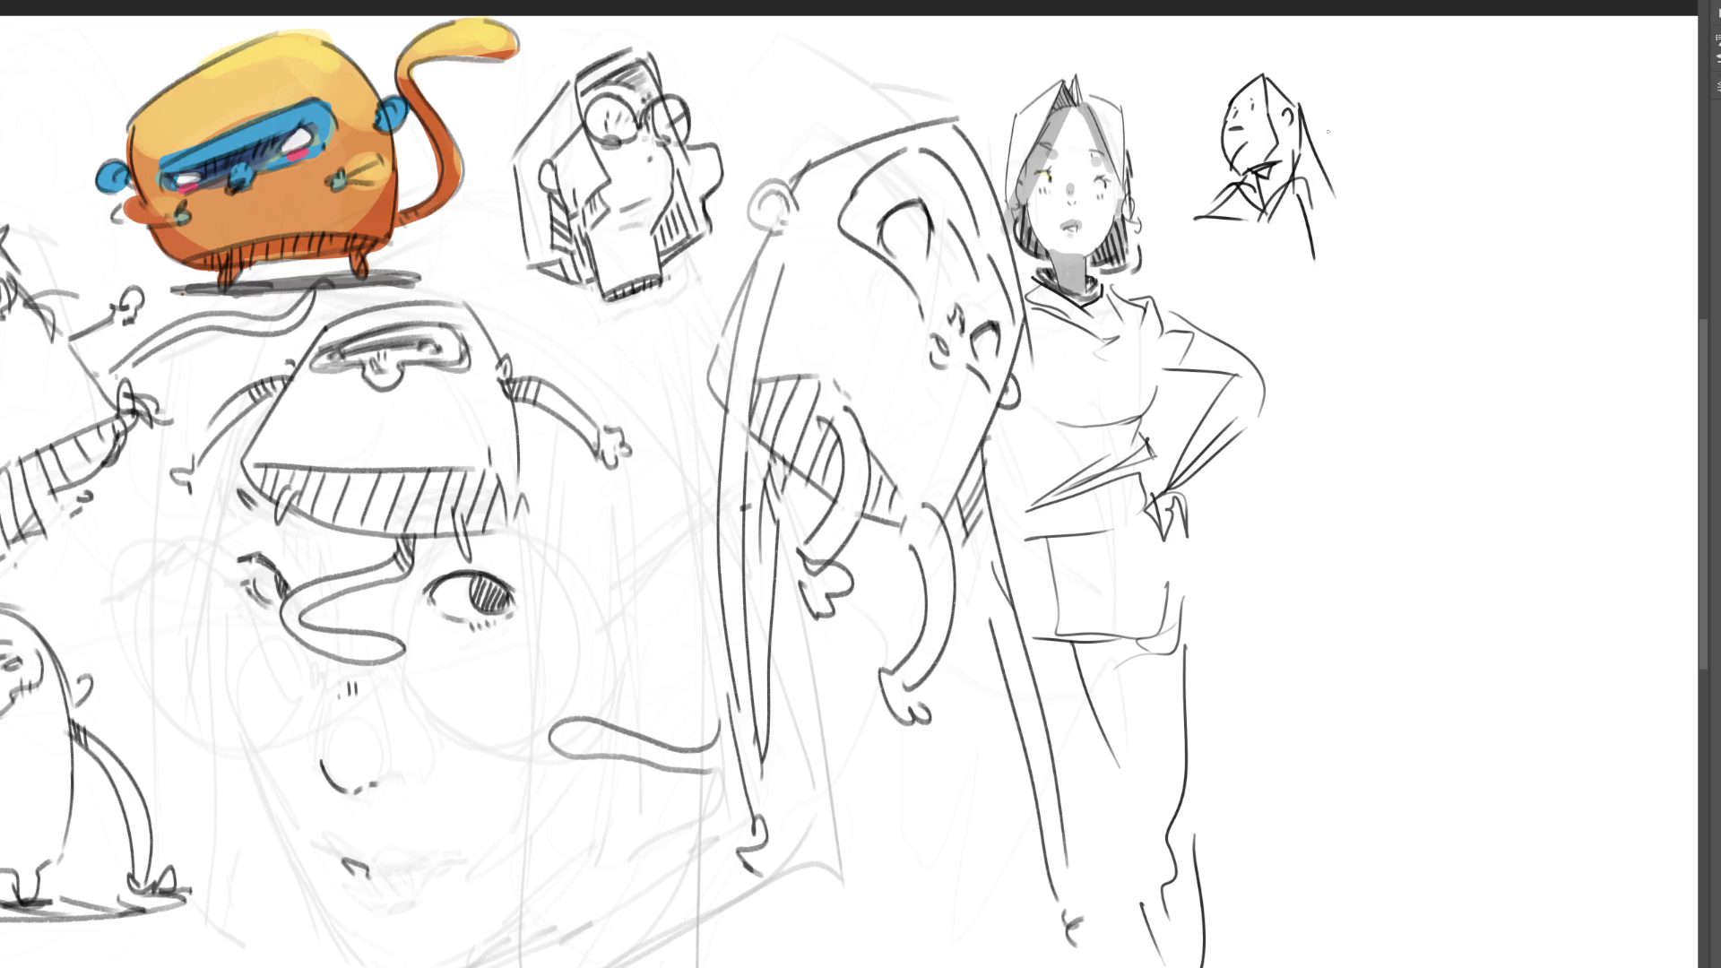
drag(1255, 81, 1296, 68)
mouse_move(1302, 73)
mouse_down()
mouse_move(1315, 183)
mouse_move(1305, 153)
mouse_up()
drag(1199, 169, 1226, 191)
drag(1309, 90, 1333, 183)
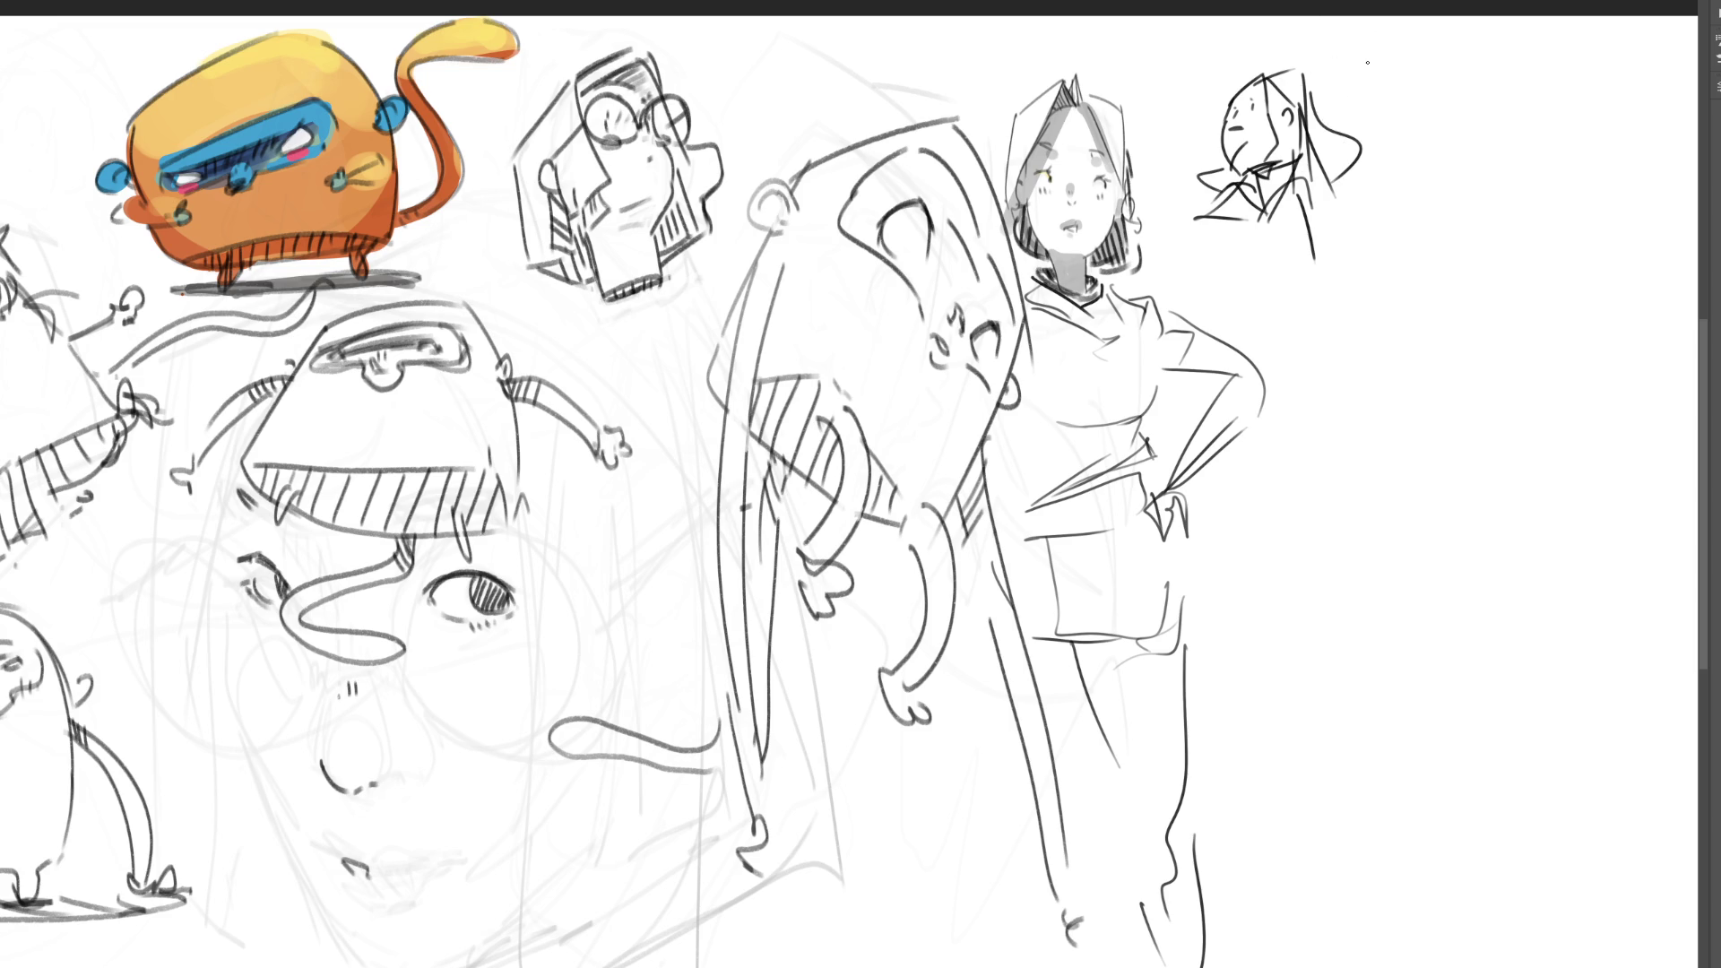
mouse_move(1290, 68)
mouse_down()
mouse_move(1224, 161)
mouse_move(1353, 77)
mouse_move(1326, 239)
mouse_move(1240, 134)
mouse_move(1277, 191)
mouse_move(1308, 202)
mouse_move(1229, 180)
mouse_move(1301, 89)
mouse_move(1241, 55)
mouse_up()
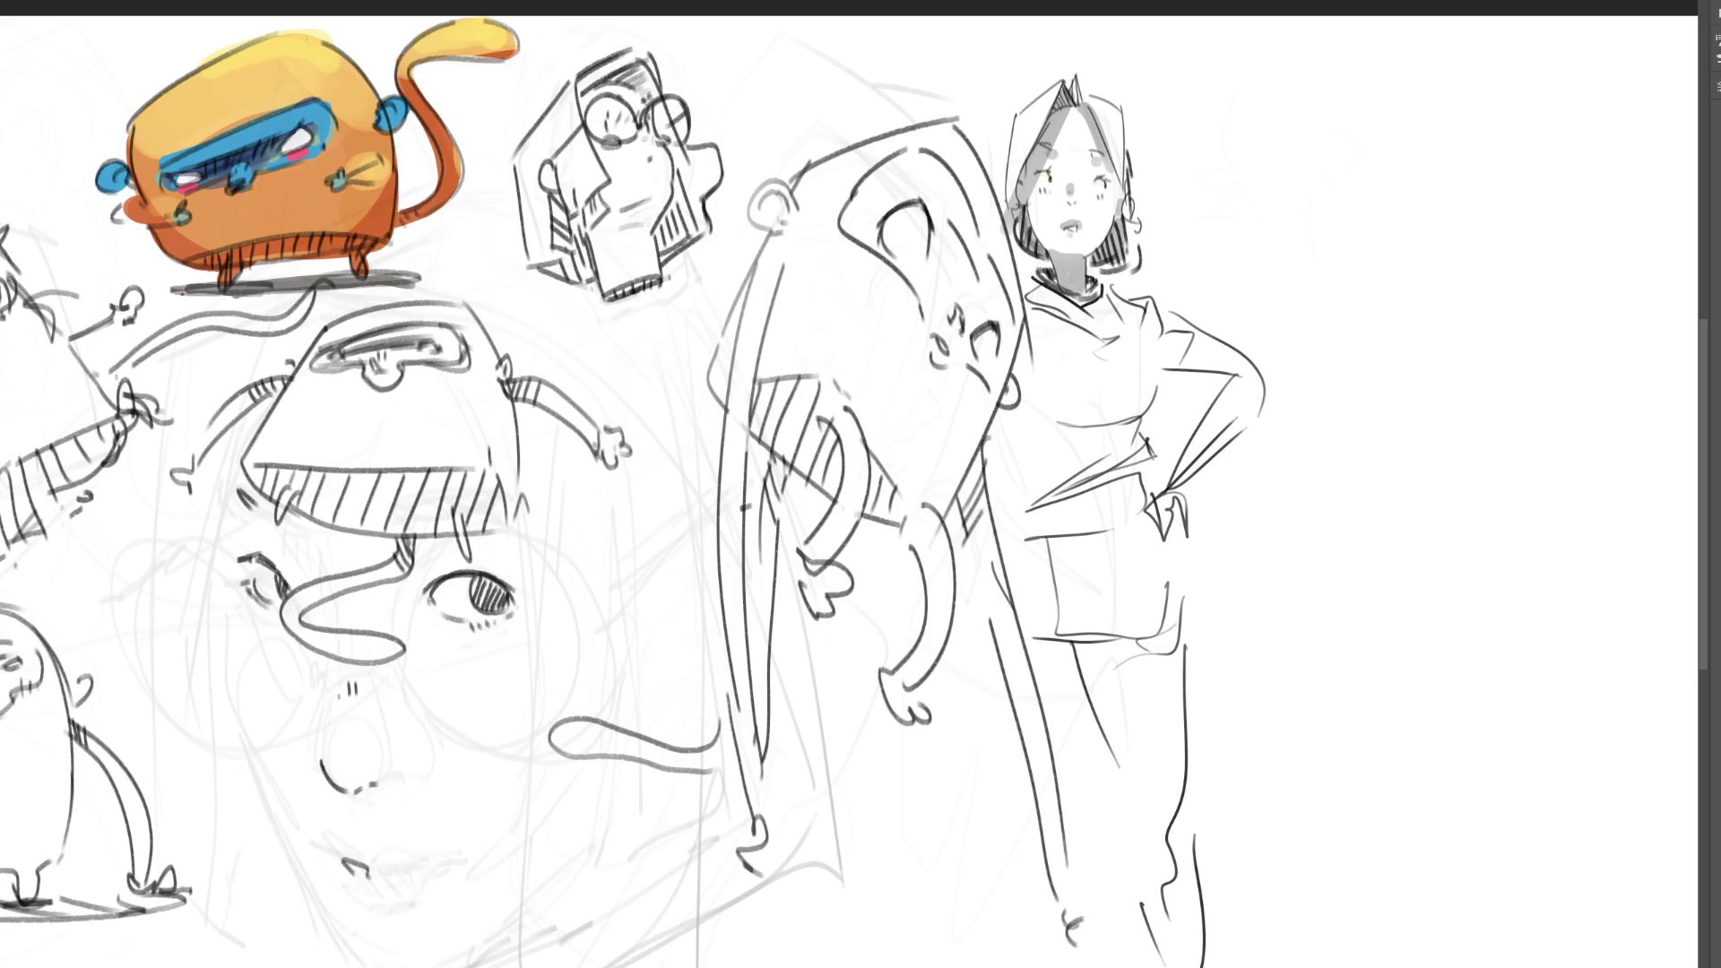
- Brush a new figure right of the girl with eye marks, chin, a curl and hair strokes
key(b)
mouse_move(1274, 123)
mouse_down()
mouse_move(1271, 190)
mouse_move(1328, 86)
mouse_move(1339, 195)
mouse_up()
drag(1275, 137, 1314, 299)
drag(1305, 151, 1305, 171)
drag(1296, 237, 1307, 224)
drag(1307, 151, 1282, 197)
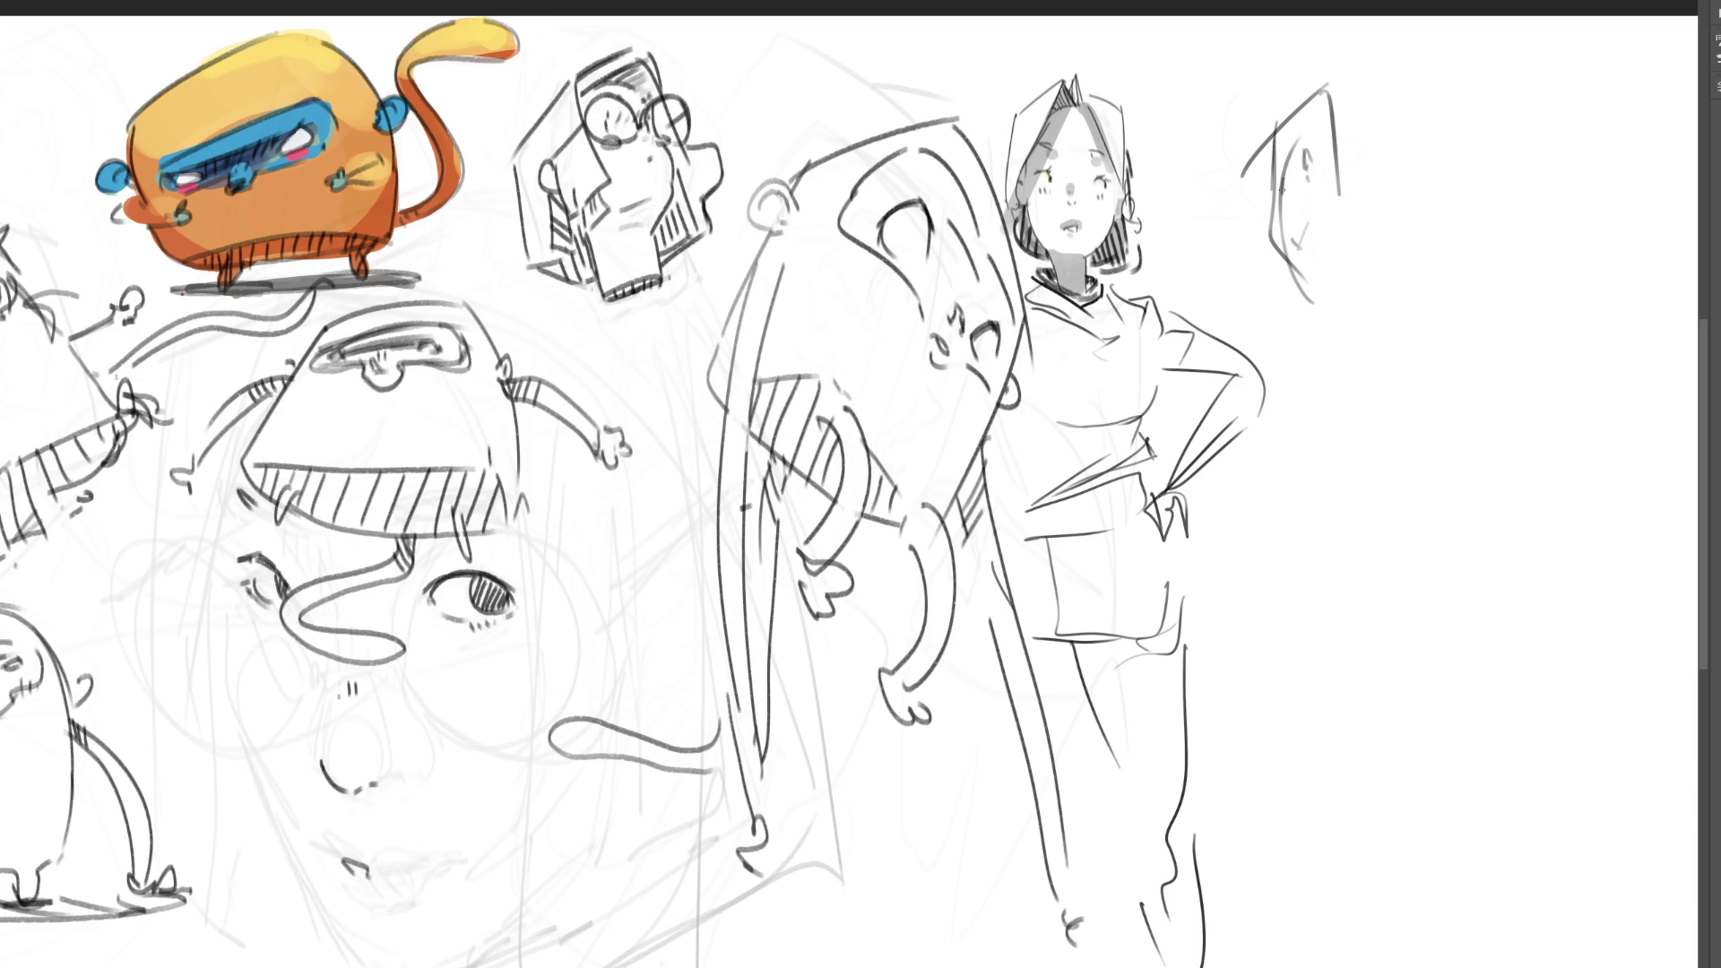
drag(1300, 134, 1307, 151)
drag(1288, 229, 1296, 247)
drag(1369, 162, 1372, 185)
drag(1341, 97, 1352, 142)
drag(1248, 130, 1300, 79)
mouse_move(1325, 62)
mouse_down()
mouse_move(1366, 148)
mouse_move(1421, 190)
mouse_move(1392, 218)
mouse_move(1440, 130)
mouse_move(1425, 217)
mouse_move(1369, 206)
mouse_move(1385, 226)
mouse_up()
- Add a foot, lower-body lines, a looped tail and large curves, then erase the figure and the girl's body
drag(1340, 102, 1370, 193)
drag(1367, 175, 1363, 224)
drag(1266, 132, 1255, 195)
drag(1309, 64, 1263, 130)
drag(1352, 50, 1356, 114)
drag(1393, 180, 1389, 235)
mouse_move(1352, 242)
mouse_down()
mouse_move(1370, 242)
mouse_move(1300, 267)
mouse_up()
drag(1374, 210, 1367, 269)
mouse_move(1356, 275)
mouse_down()
mouse_move(1323, 289)
mouse_move(1386, 285)
mouse_up()
mouse_move(1400, 215)
mouse_down()
mouse_move(1399, 337)
mouse_move(1364, 368)
mouse_up()
mouse_move(1275, 308)
mouse_down()
mouse_move(1336, 398)
mouse_move(1370, 408)
mouse_up()
mouse_move(1426, 251)
mouse_down()
mouse_move(1484, 315)
mouse_move(1413, 408)
mouse_up()
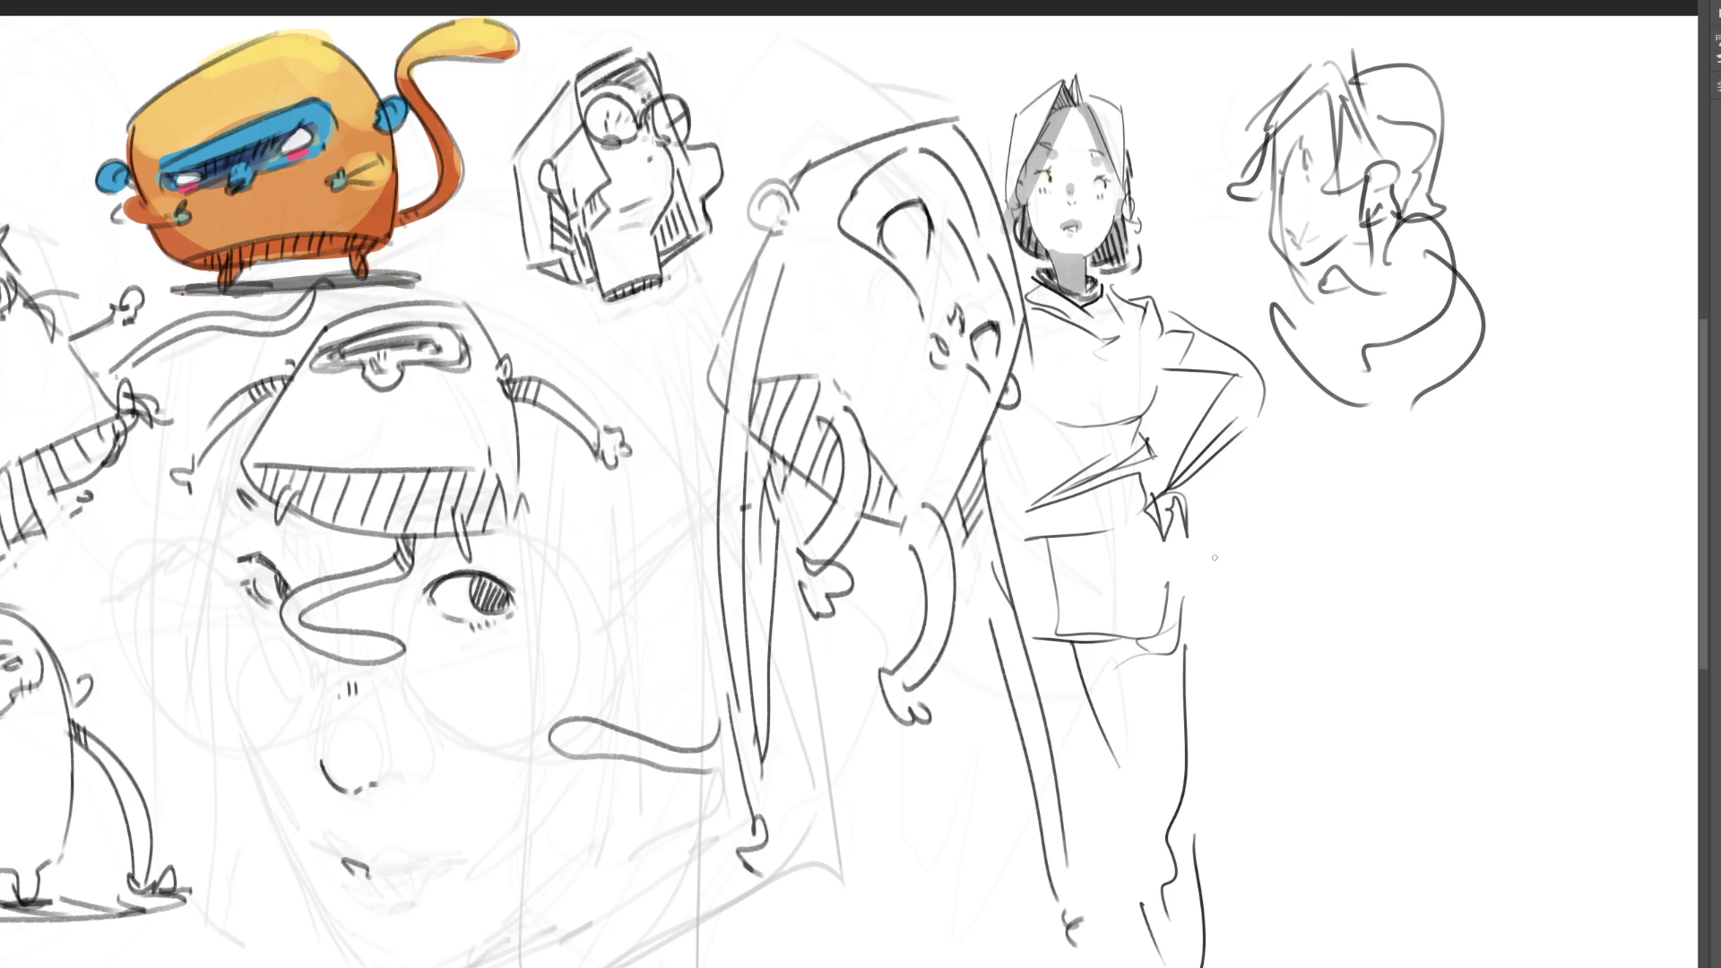
key(e)
mouse_move(1291, 99)
mouse_down()
mouse_move(1365, 260)
mouse_move(1449, 58)
mouse_move(1256, 287)
mouse_move(1087, 535)
mouse_move(1210, 288)
mouse_move(1260, 473)
mouse_move(1100, 403)
mouse_move(1100, 650)
mouse_move(1390, 431)
mouse_move(1264, 200)
mouse_move(1214, 896)
mouse_move(1084, 499)
mouse_move(1152, 795)
mouse_move(1237, 922)
mouse_move(1175, 874)
mouse_up()
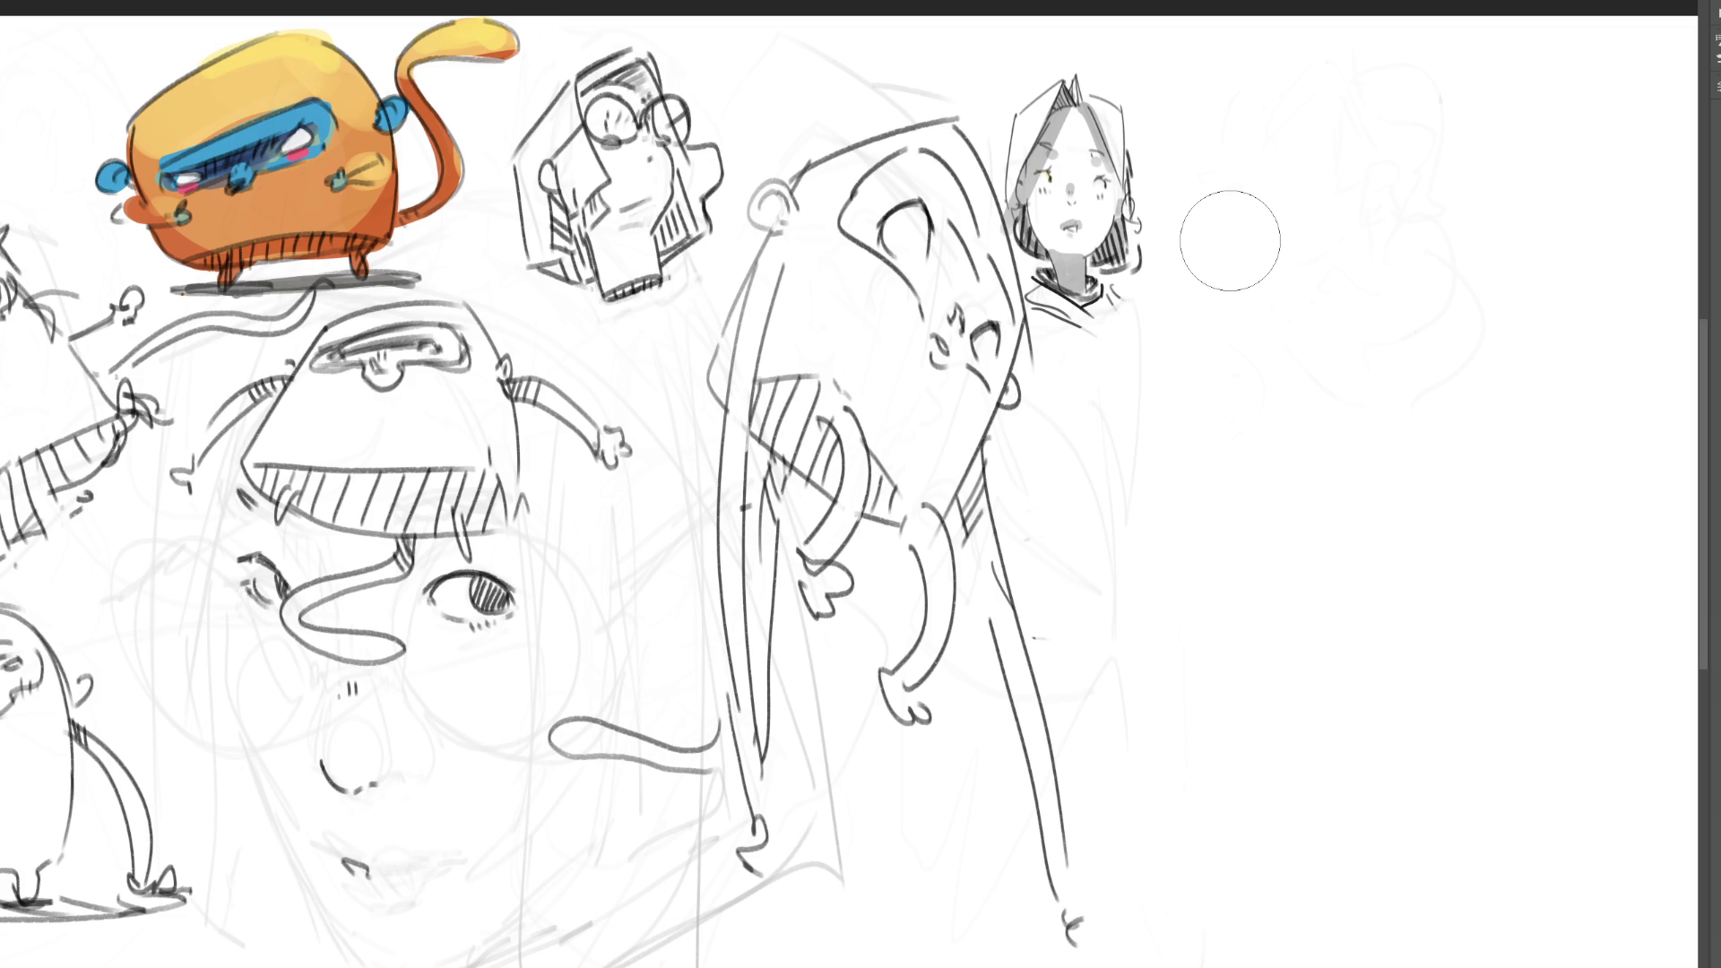
- With the brush, draw an eyebrow, the head outline, jaw, cheek, chin and ear curves on the large face
key(b)
drag(323, 692, 357, 702)
mouse_move(146, 652)
mouse_down()
mouse_move(199, 531)
mouse_move(301, 633)
mouse_up()
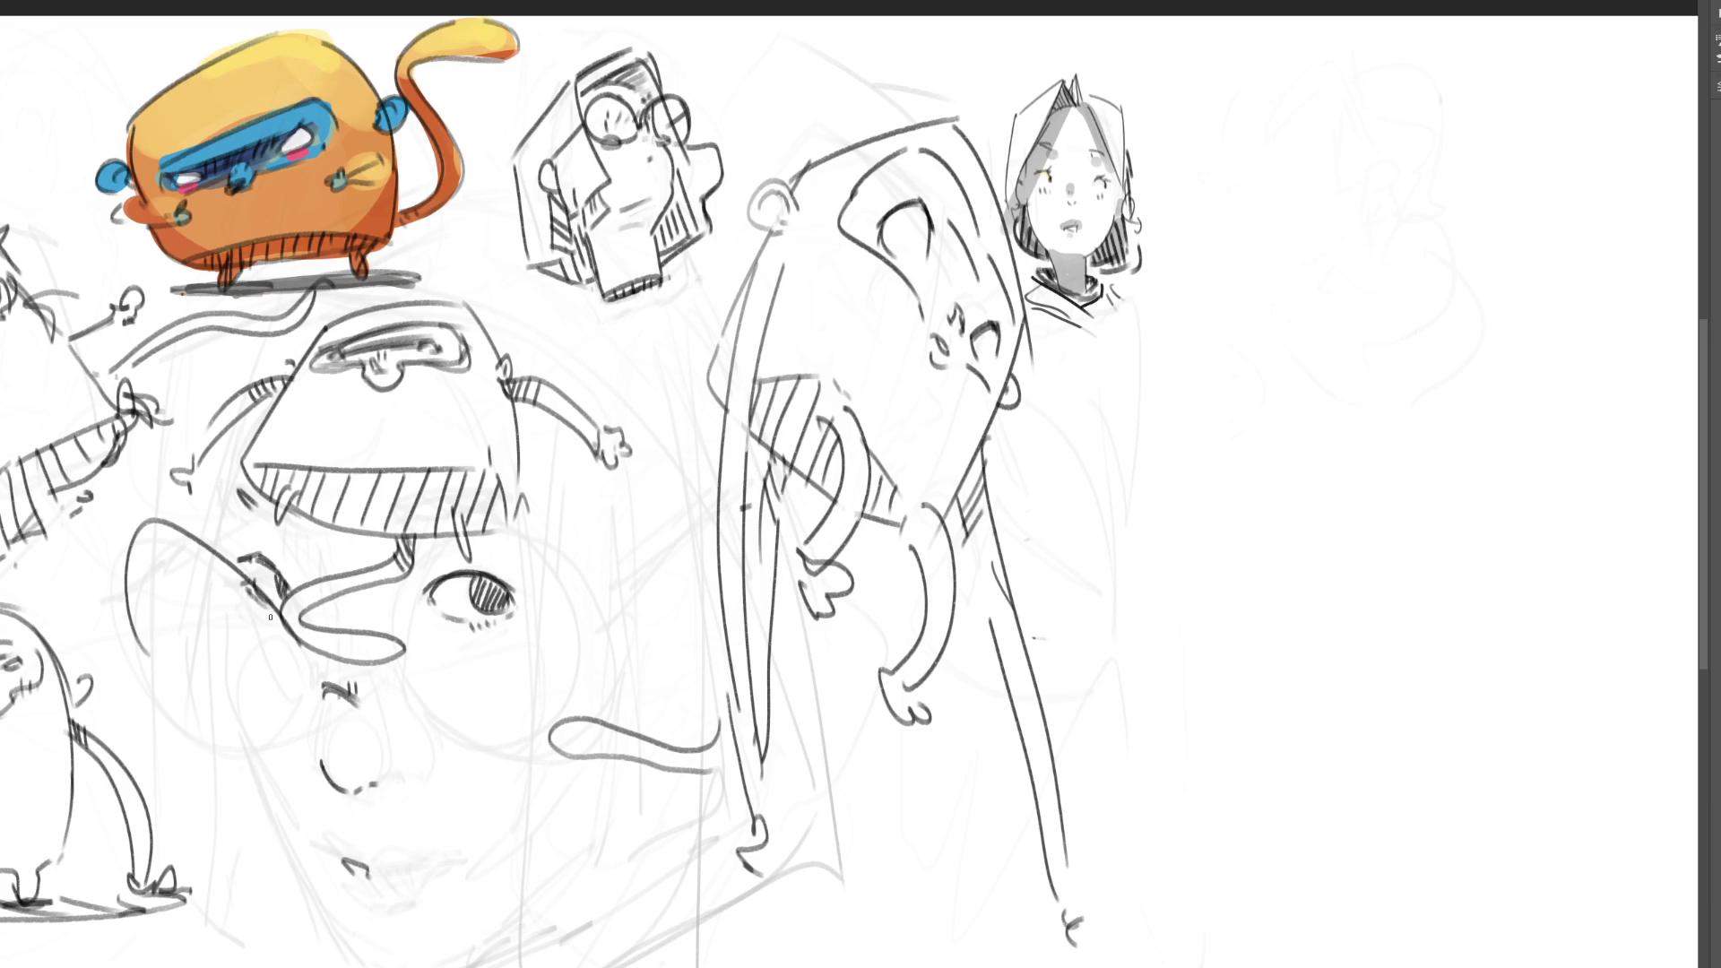
mouse_move(143, 660)
mouse_down()
mouse_move(292, 730)
mouse_move(400, 536)
mouse_up()
drag(484, 534, 563, 770)
mouse_move(375, 691)
mouse_down()
mouse_move(420, 756)
mouse_move(517, 795)
mouse_up()
drag(582, 674, 686, 556)
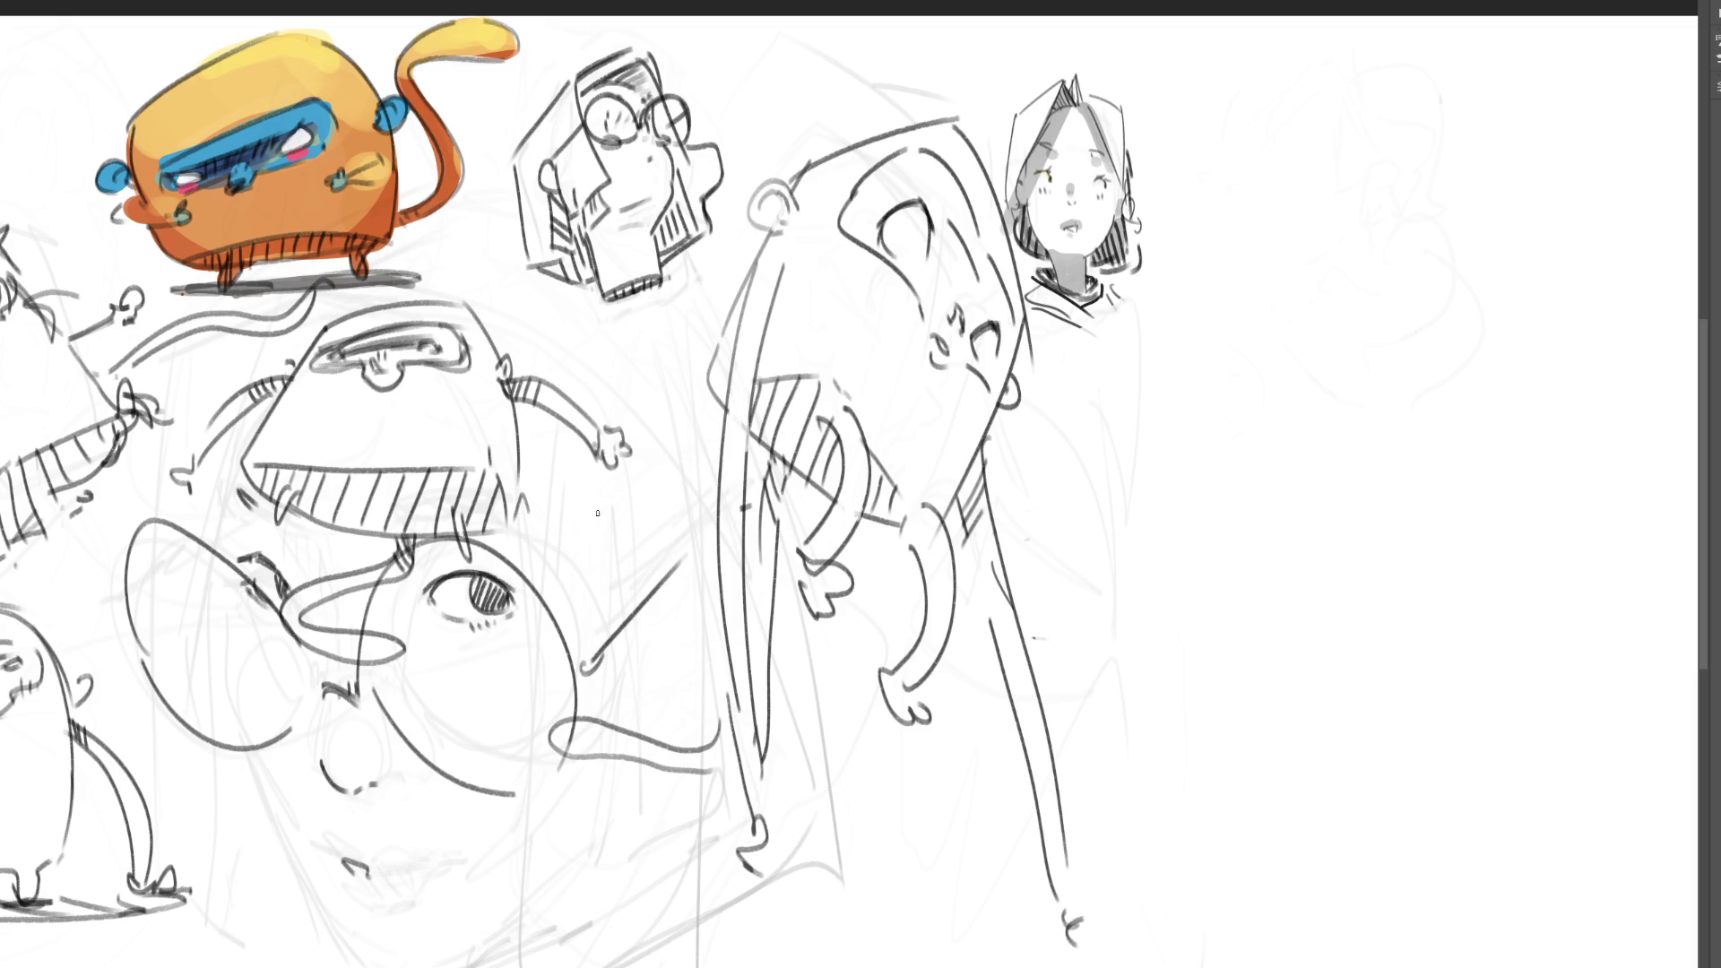
drag(125, 590, 162, 570)
- Try a line down the face's left side, remove it, and begin a rounded shape right of the girl
drag(214, 607, 329, 932)
key(ctrl+z)
drag(215, 599, 328, 932)
key(ctrl+z)
drag(215, 577, 348, 952)
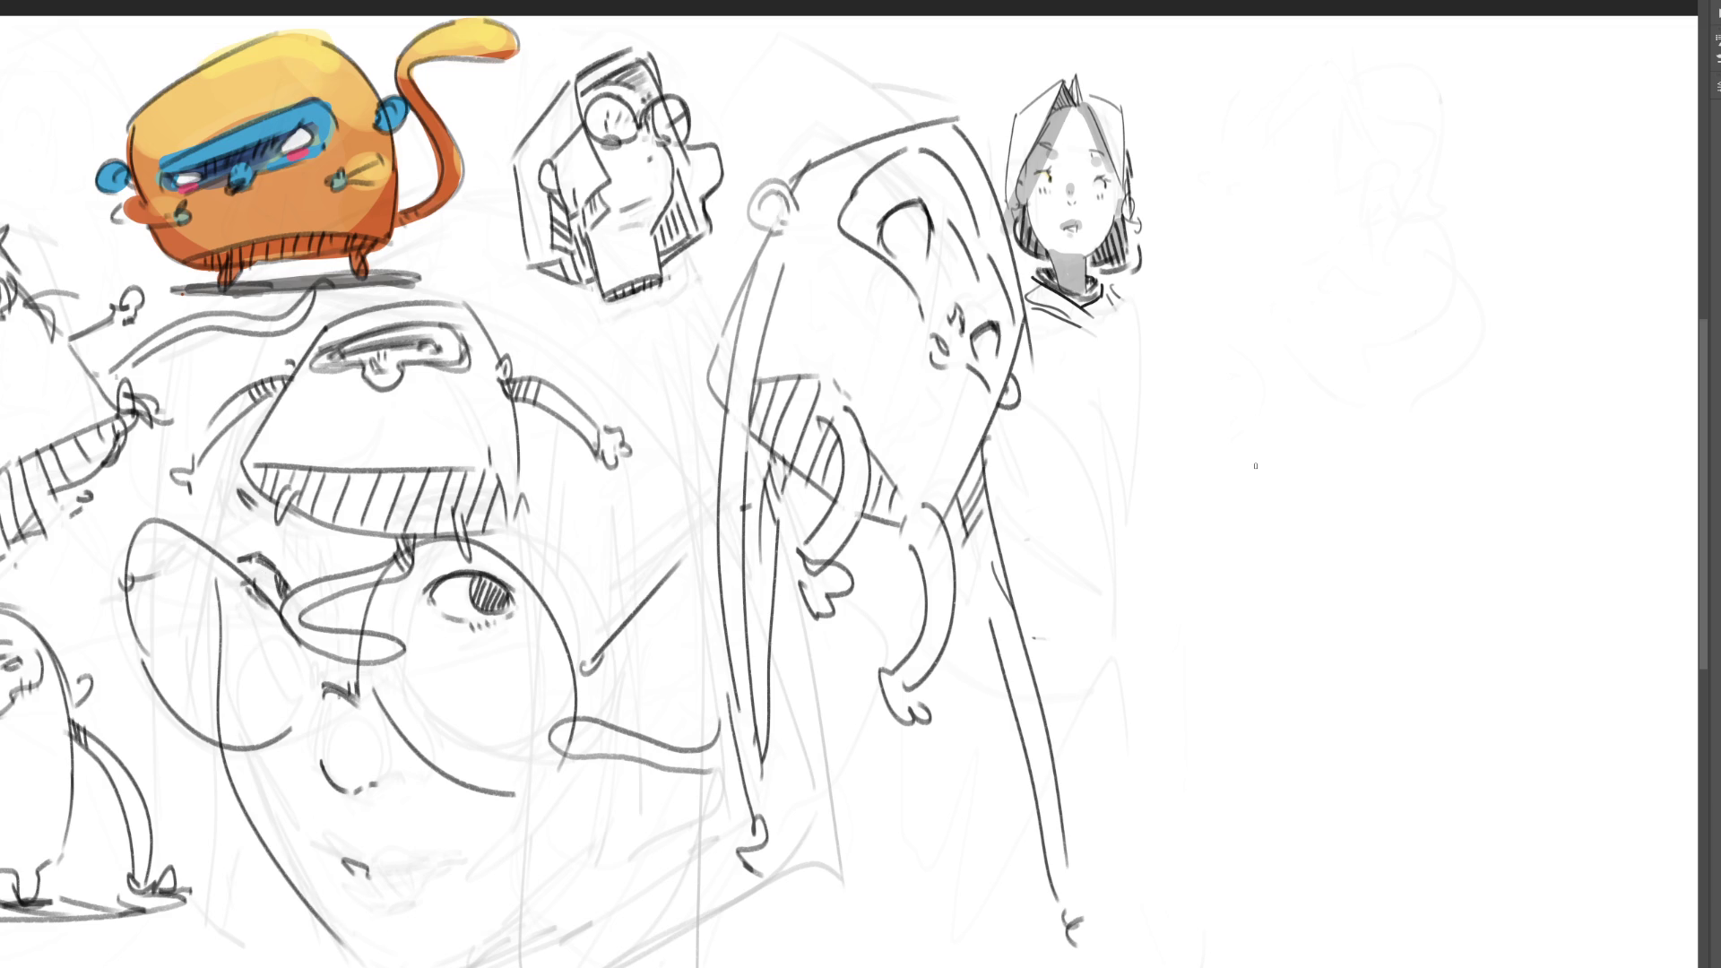
key(ctrl+z)
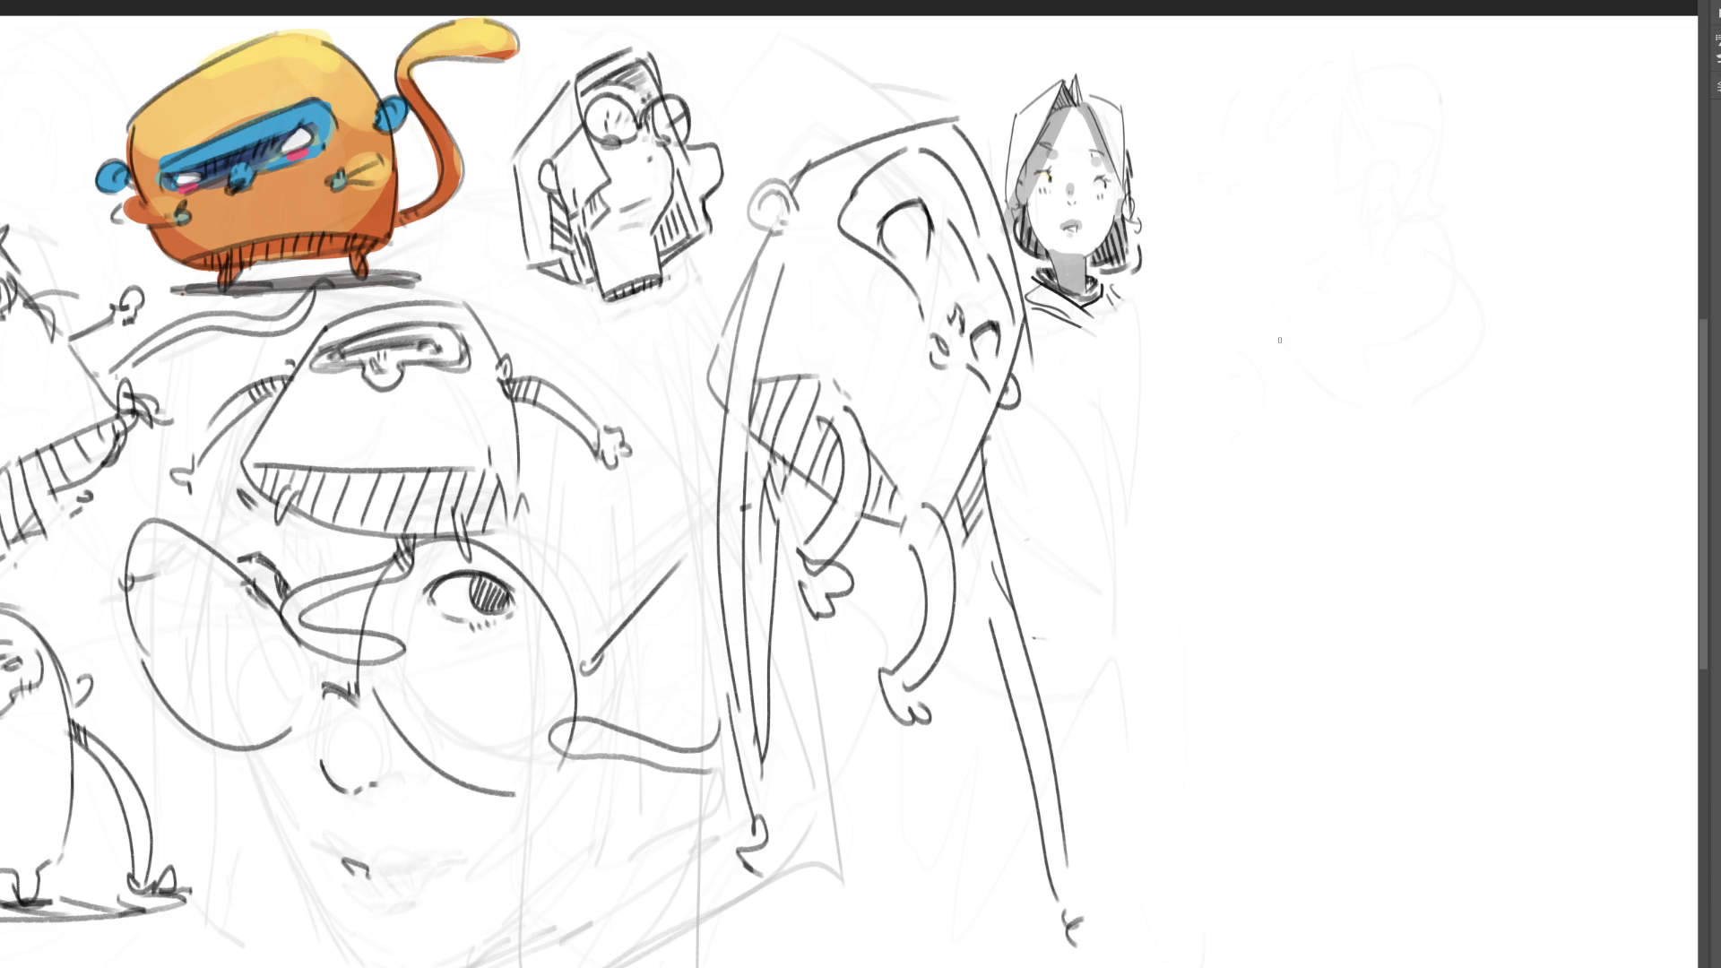
mouse_move(1176, 349)
mouse_down()
mouse_move(1225, 319)
mouse_move(1260, 358)
mouse_move(1194, 537)
mouse_up()
- Draw the rounded blob body right of the girl with a small face and an ear inside
drag(1240, 331, 1347, 498)
drag(1190, 541, 1371, 469)
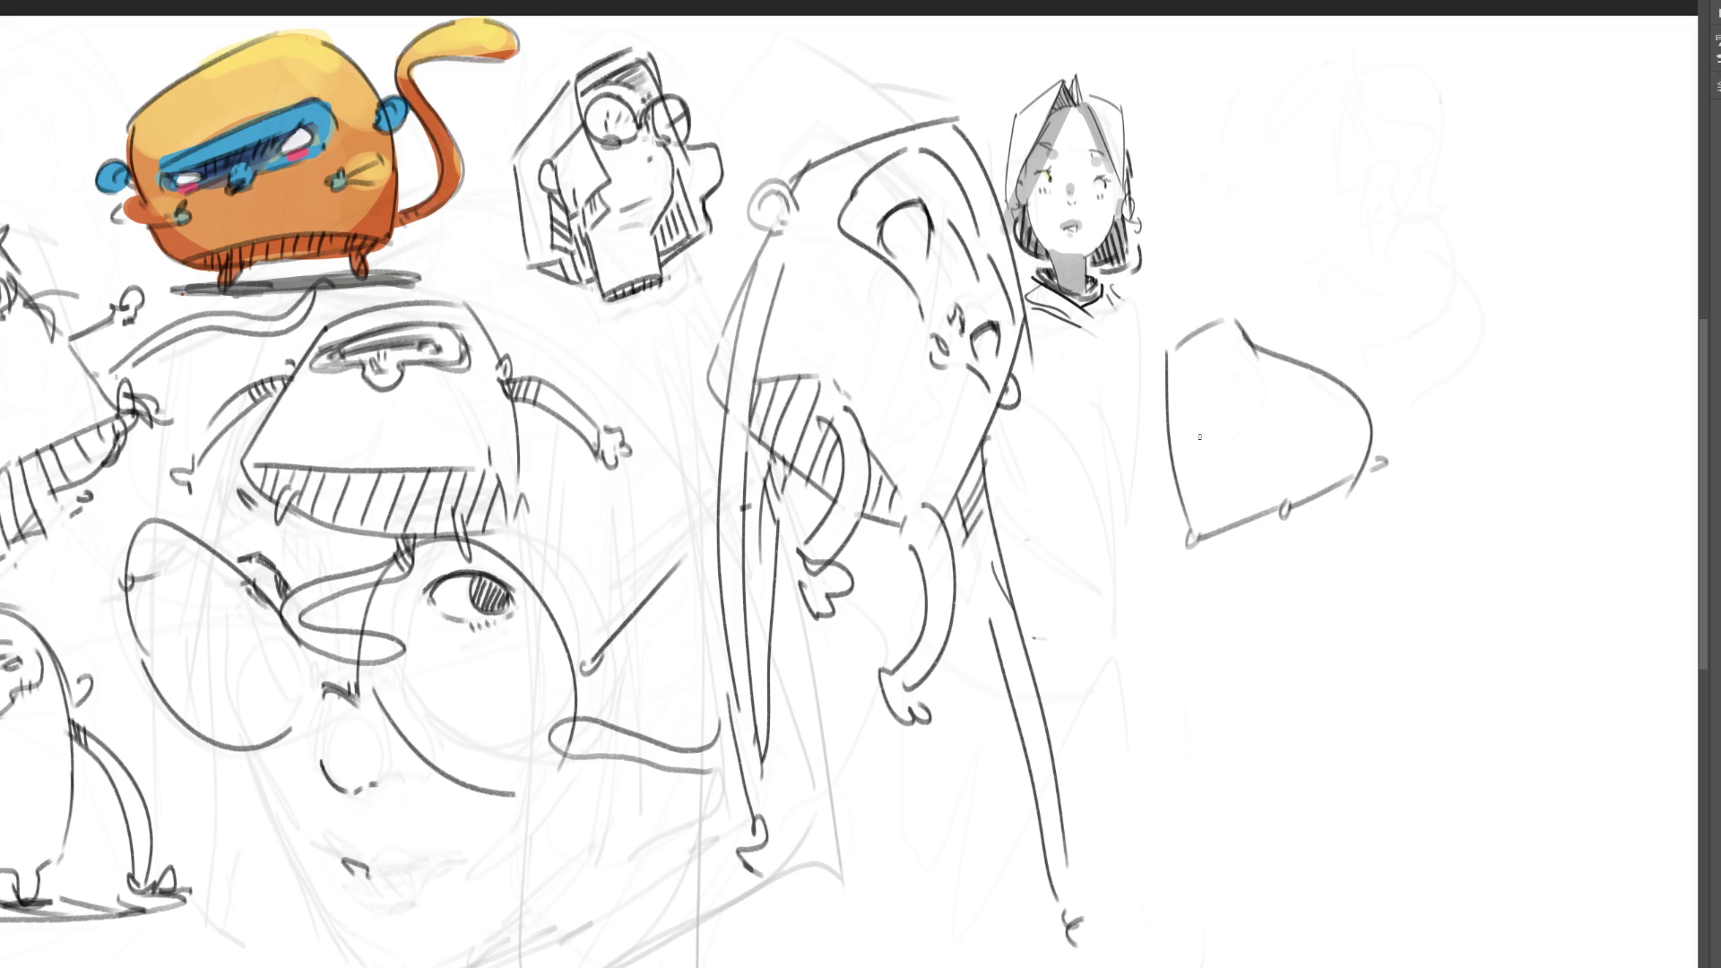
mouse_move(1208, 429)
mouse_down()
mouse_move(1193, 442)
mouse_move(1194, 385)
mouse_move(1225, 410)
mouse_move(1198, 445)
mouse_up()
drag(1219, 412, 1209, 439)
drag(1207, 535, 1253, 515)
drag(1336, 450, 1327, 486)
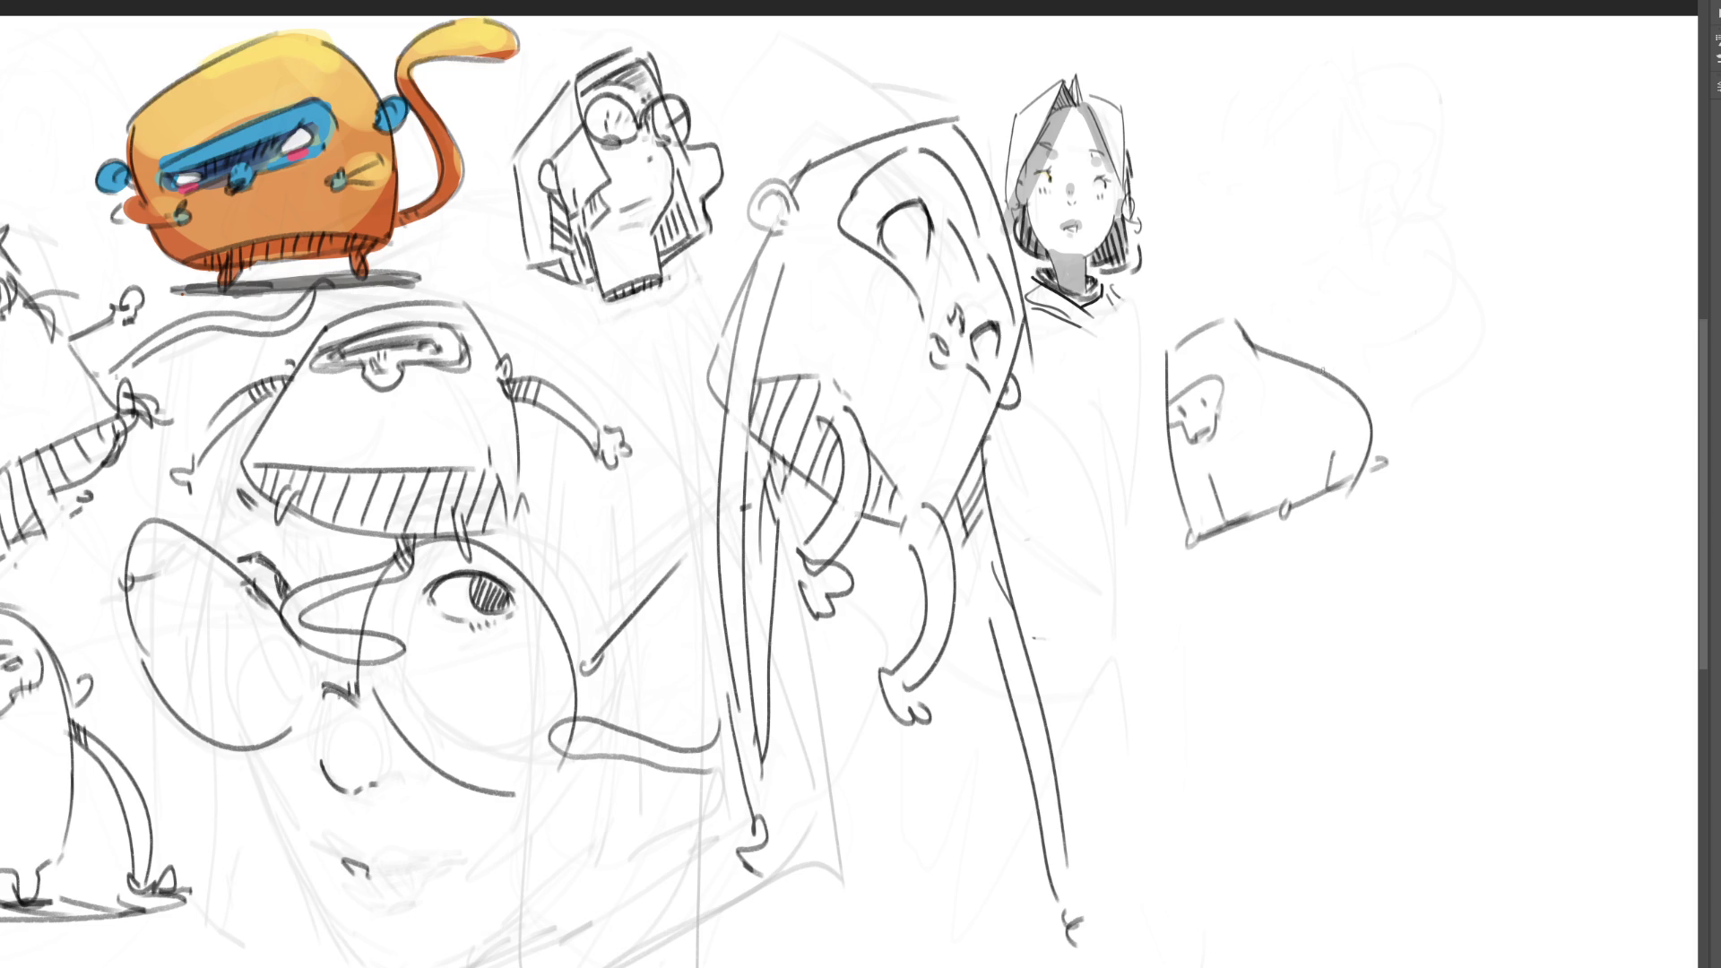
mouse_move(1168, 354)
mouse_down()
mouse_move(1219, 321)
mouse_move(1262, 376)
mouse_up()
mouse_move(1156, 406)
mouse_down()
mouse_move(1159, 422)
mouse_move(1206, 399)
mouse_move(1192, 421)
mouse_move(1215, 401)
mouse_move(1198, 453)
mouse_up()
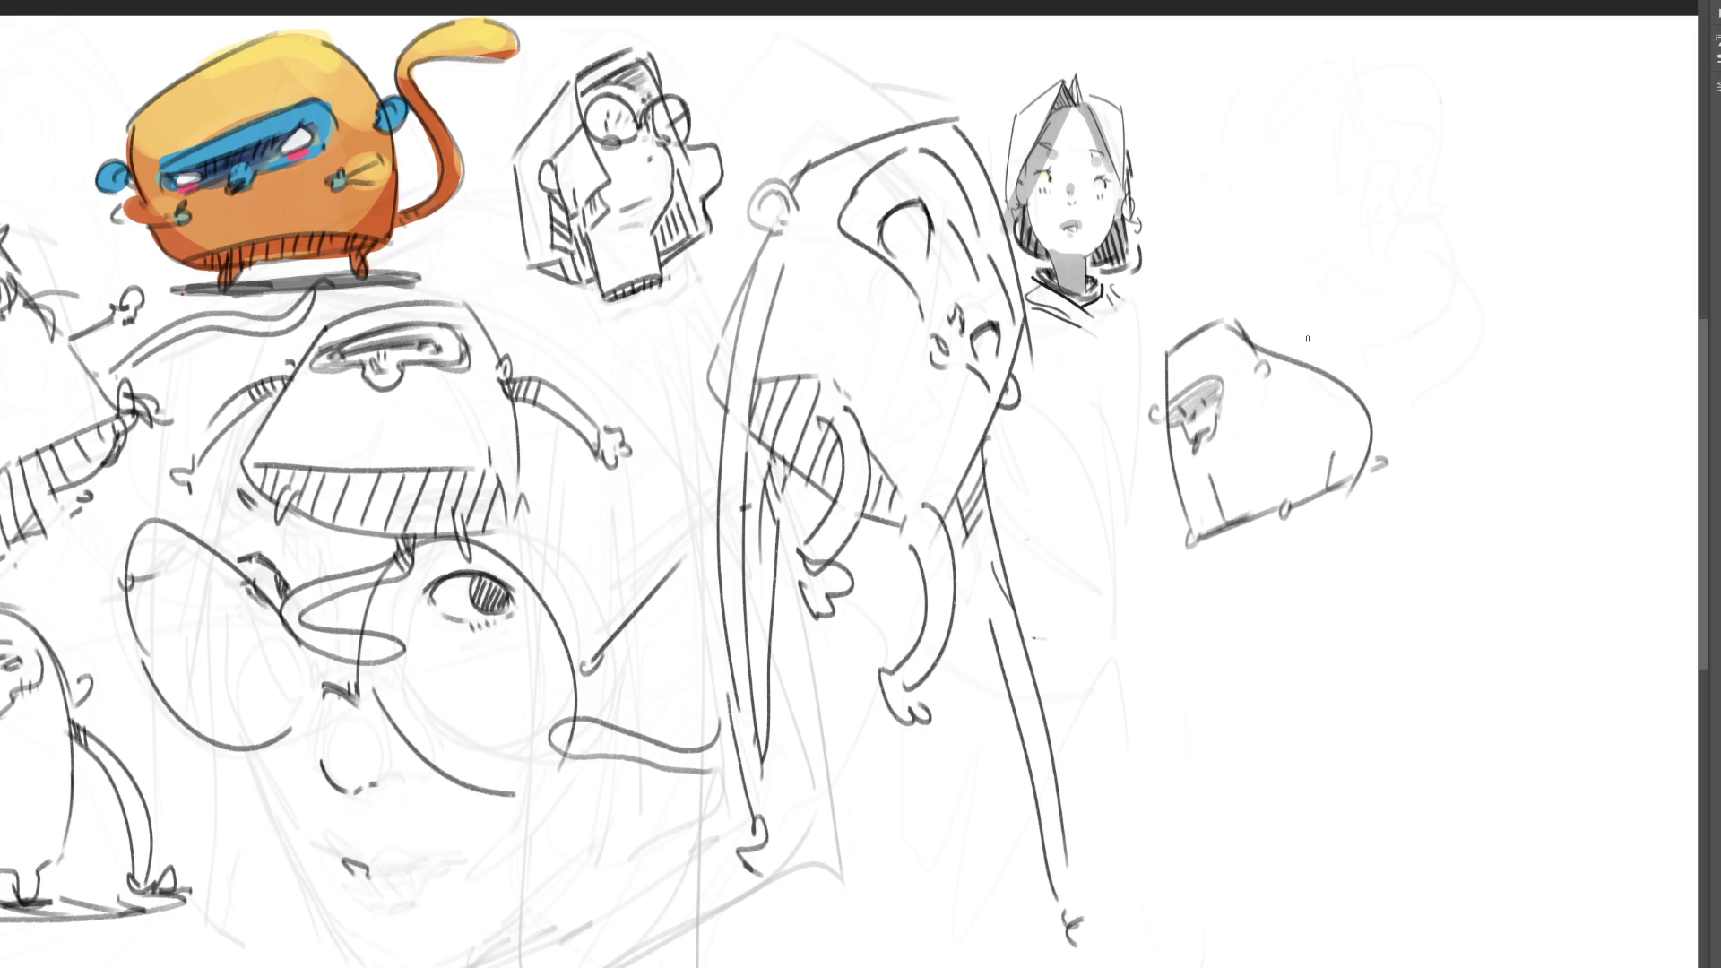
- Add two stubby legs, moving the right one further left, then fade the blob sketch
drag(1212, 475, 1244, 512)
drag(1292, 445, 1293, 493)
key(ctrl+z)
drag(1272, 435, 1269, 499)
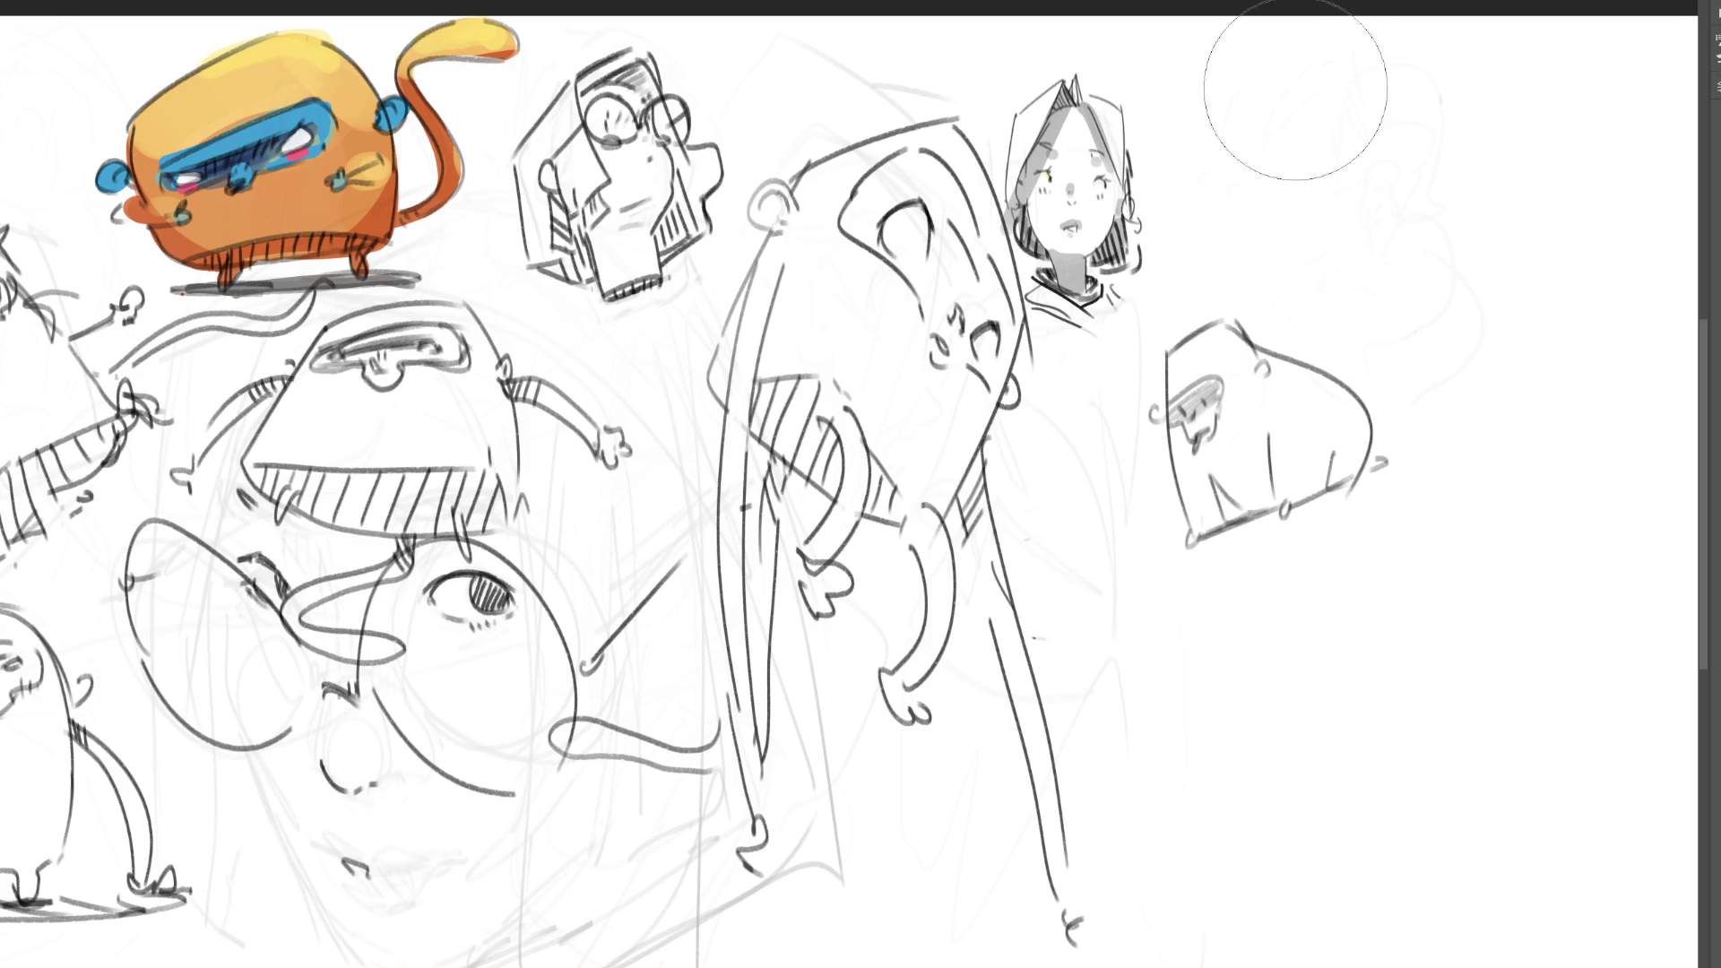
mouse_move(1275, 338)
mouse_down()
mouse_move(1183, 568)
mouse_move(1435, 352)
mouse_up()
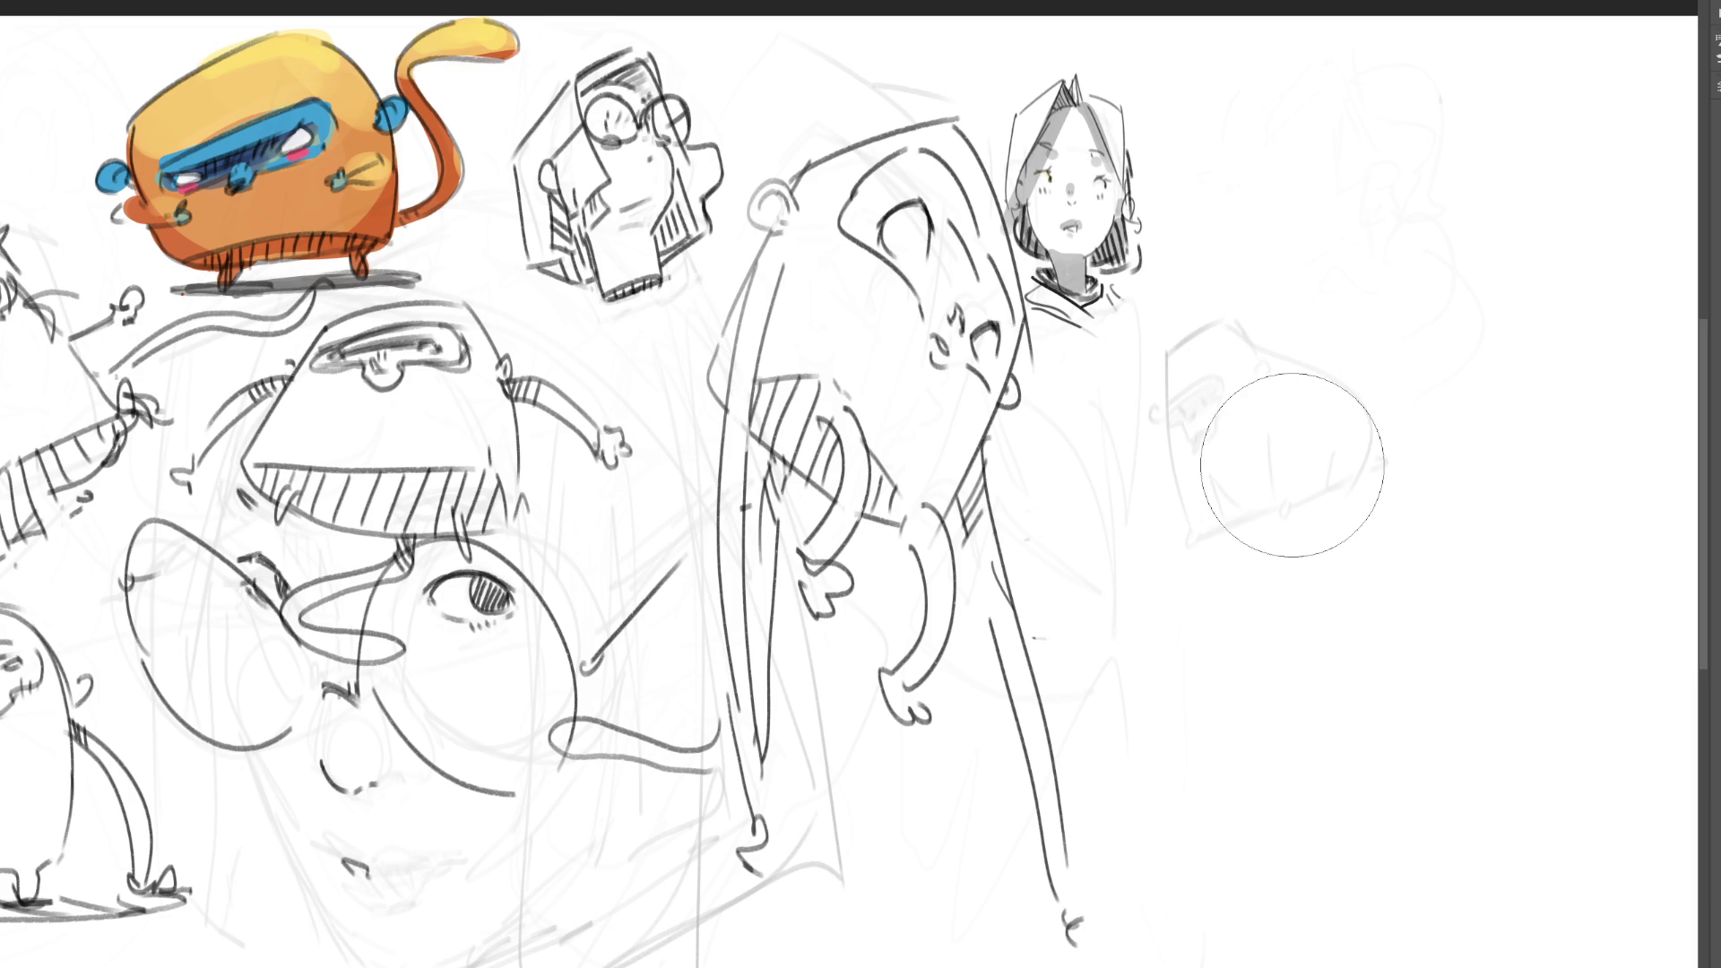
- With the pencil brush, sketch a profile head beside the girl with eyes, ear, hair and a curled tongue
key(b)
mouse_move(1235, 154)
mouse_down()
mouse_move(1218, 193)
mouse_move(1296, 108)
mouse_move(1336, 226)
mouse_up()
mouse_move(1239, 175)
mouse_down()
mouse_move(1234, 158)
mouse_move(1224, 179)
mouse_up()
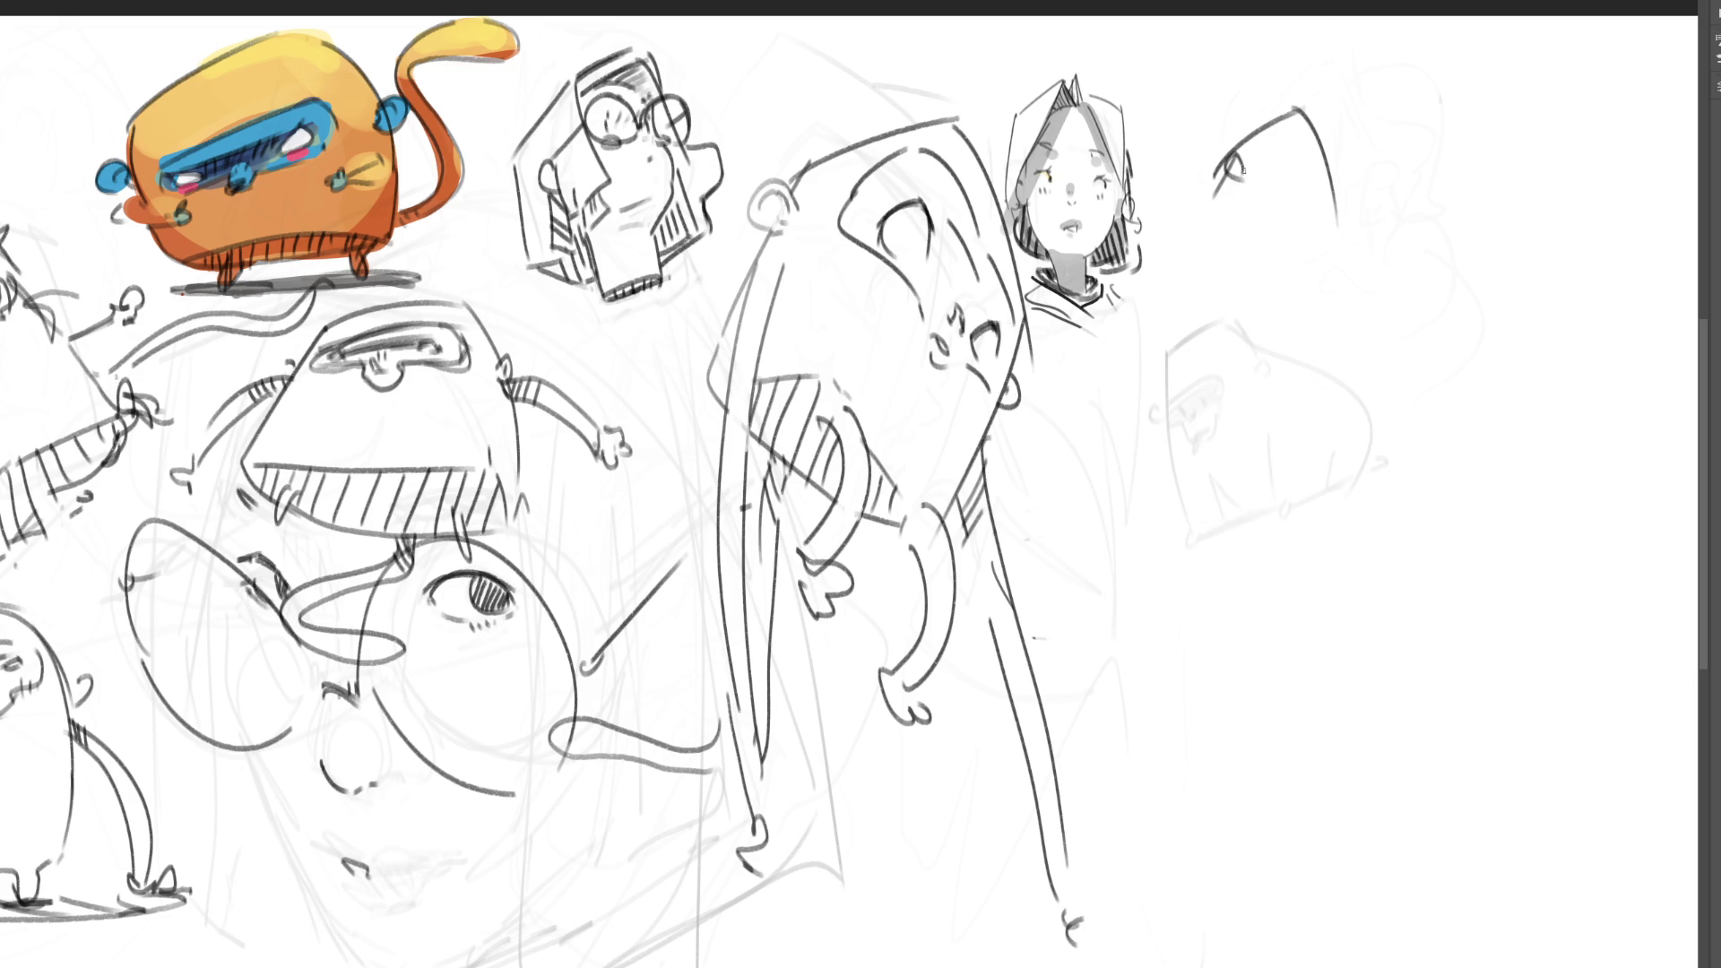
mouse_move(1331, 202)
mouse_down()
mouse_move(1329, 224)
mouse_move(1309, 165)
mouse_move(1287, 179)
mouse_move(1327, 237)
mouse_up()
drag(1222, 187, 1228, 287)
mouse_move(1331, 238)
mouse_down()
mouse_move(1316, 300)
mouse_move(1236, 285)
mouse_move(1267, 314)
mouse_move(1251, 305)
mouse_move(1303, 313)
mouse_up()
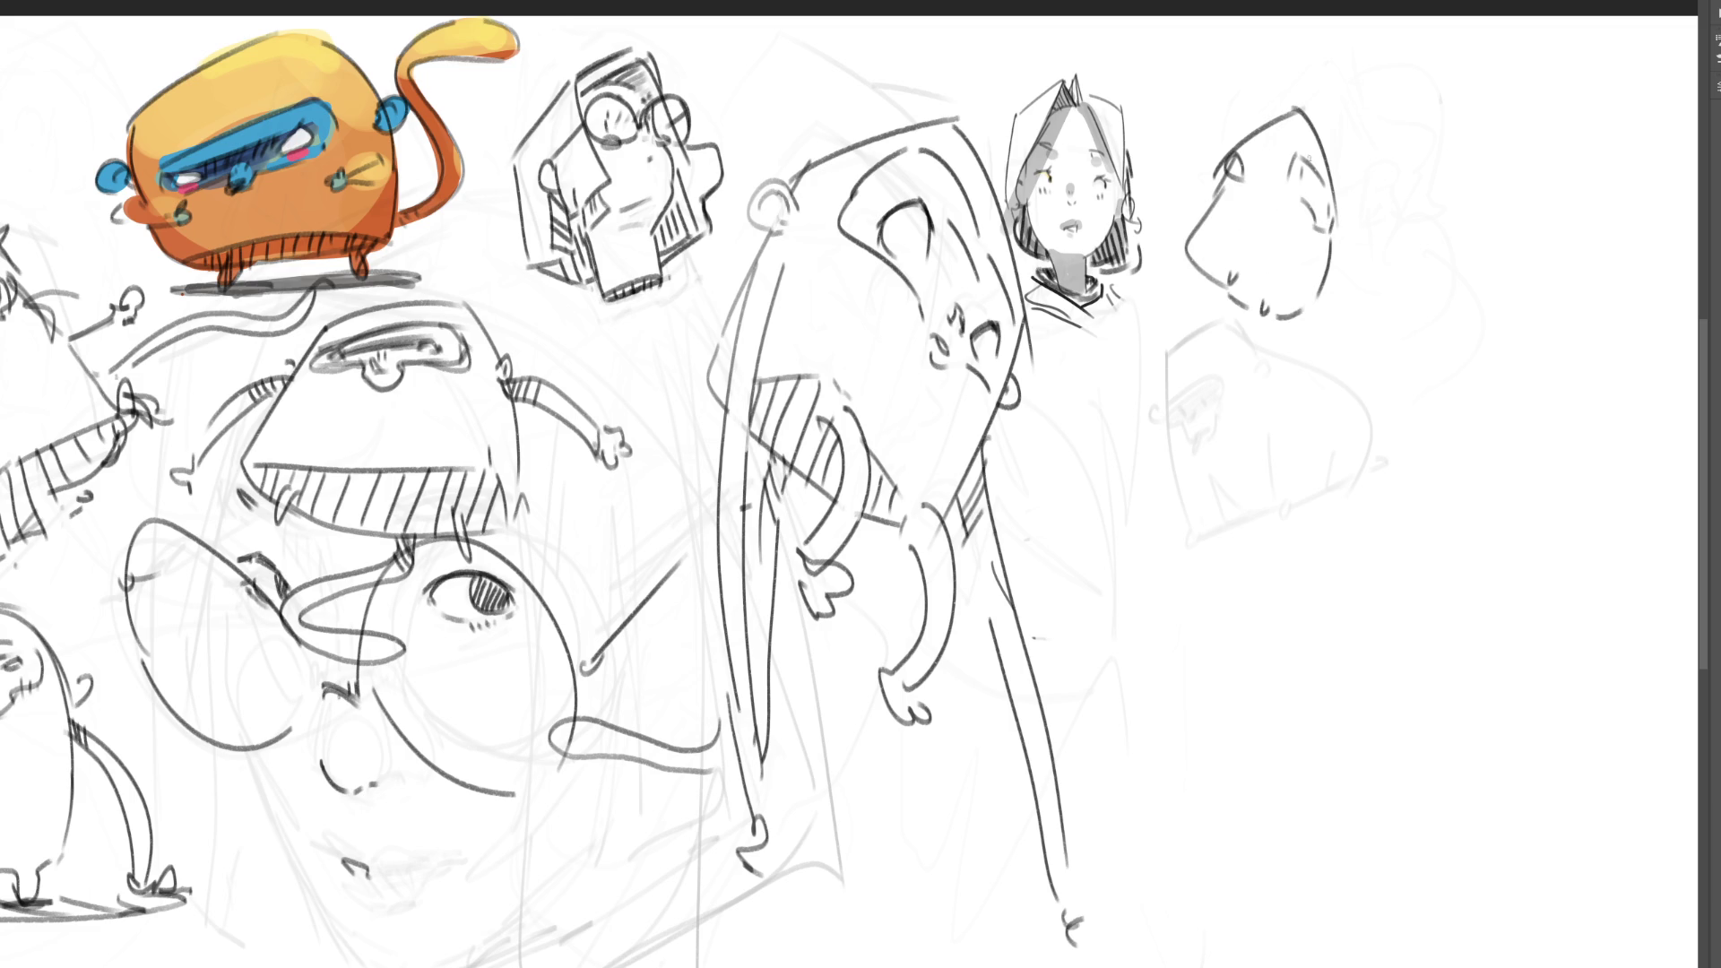
drag(1274, 188, 1278, 194)
drag(1335, 253, 1342, 264)
drag(1236, 134, 1304, 111)
drag(1219, 300, 1186, 343)
drag(1325, 214, 1339, 217)
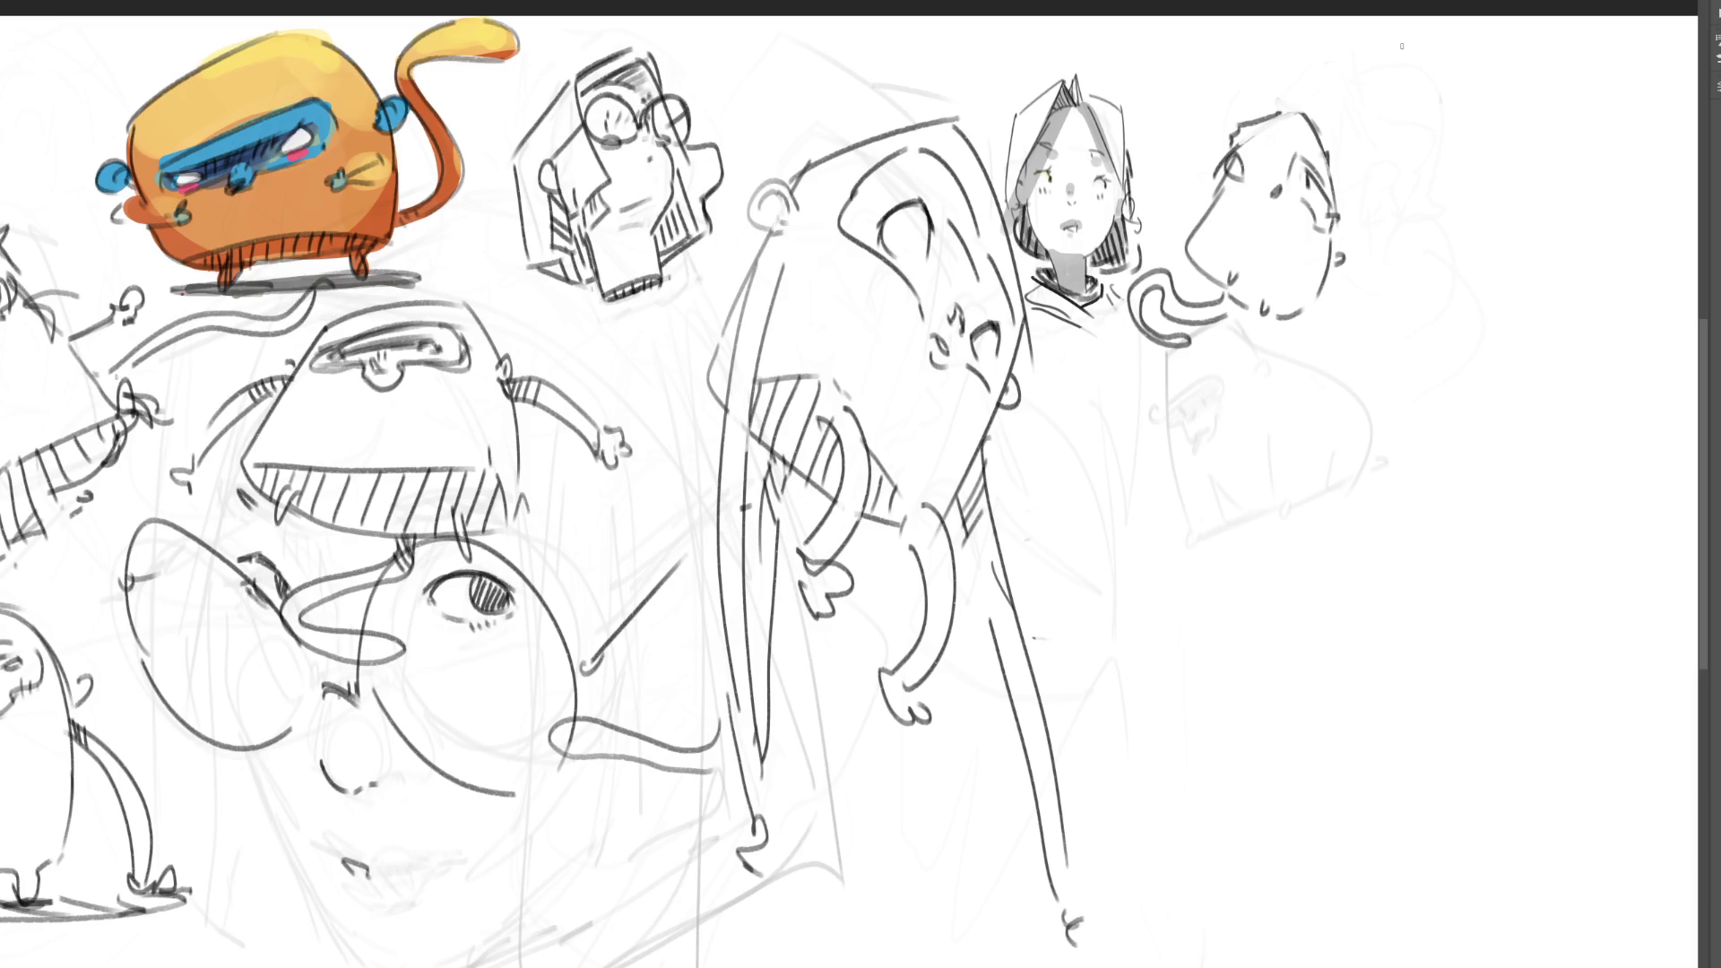
- Draw a large rounded body below it with a little foot, inner lines, a nose and two ears
mouse_move(1219, 503)
mouse_down()
mouse_move(1259, 576)
mouse_move(1334, 346)
mouse_move(1366, 333)
mouse_move(1464, 484)
mouse_move(1458, 515)
mouse_up()
drag(1459, 571, 1445, 659)
mouse_move(1247, 570)
mouse_down()
mouse_move(1360, 688)
mouse_move(1447, 668)
mouse_up()
drag(1303, 665, 1406, 706)
mouse_move(1241, 507)
mouse_down()
mouse_move(1278, 571)
mouse_move(1360, 510)
mouse_move(1424, 593)
mouse_up()
mouse_move(1271, 564)
mouse_down()
mouse_move(1325, 607)
mouse_move(1396, 598)
mouse_up()
mouse_move(1262, 536)
mouse_down()
mouse_move(1305, 574)
mouse_move(1396, 568)
mouse_move(1369, 583)
mouse_up()
mouse_move(1459, 542)
mouse_down()
mouse_move(1472, 522)
mouse_move(1452, 561)
mouse_up()
drag(1206, 518, 1216, 536)
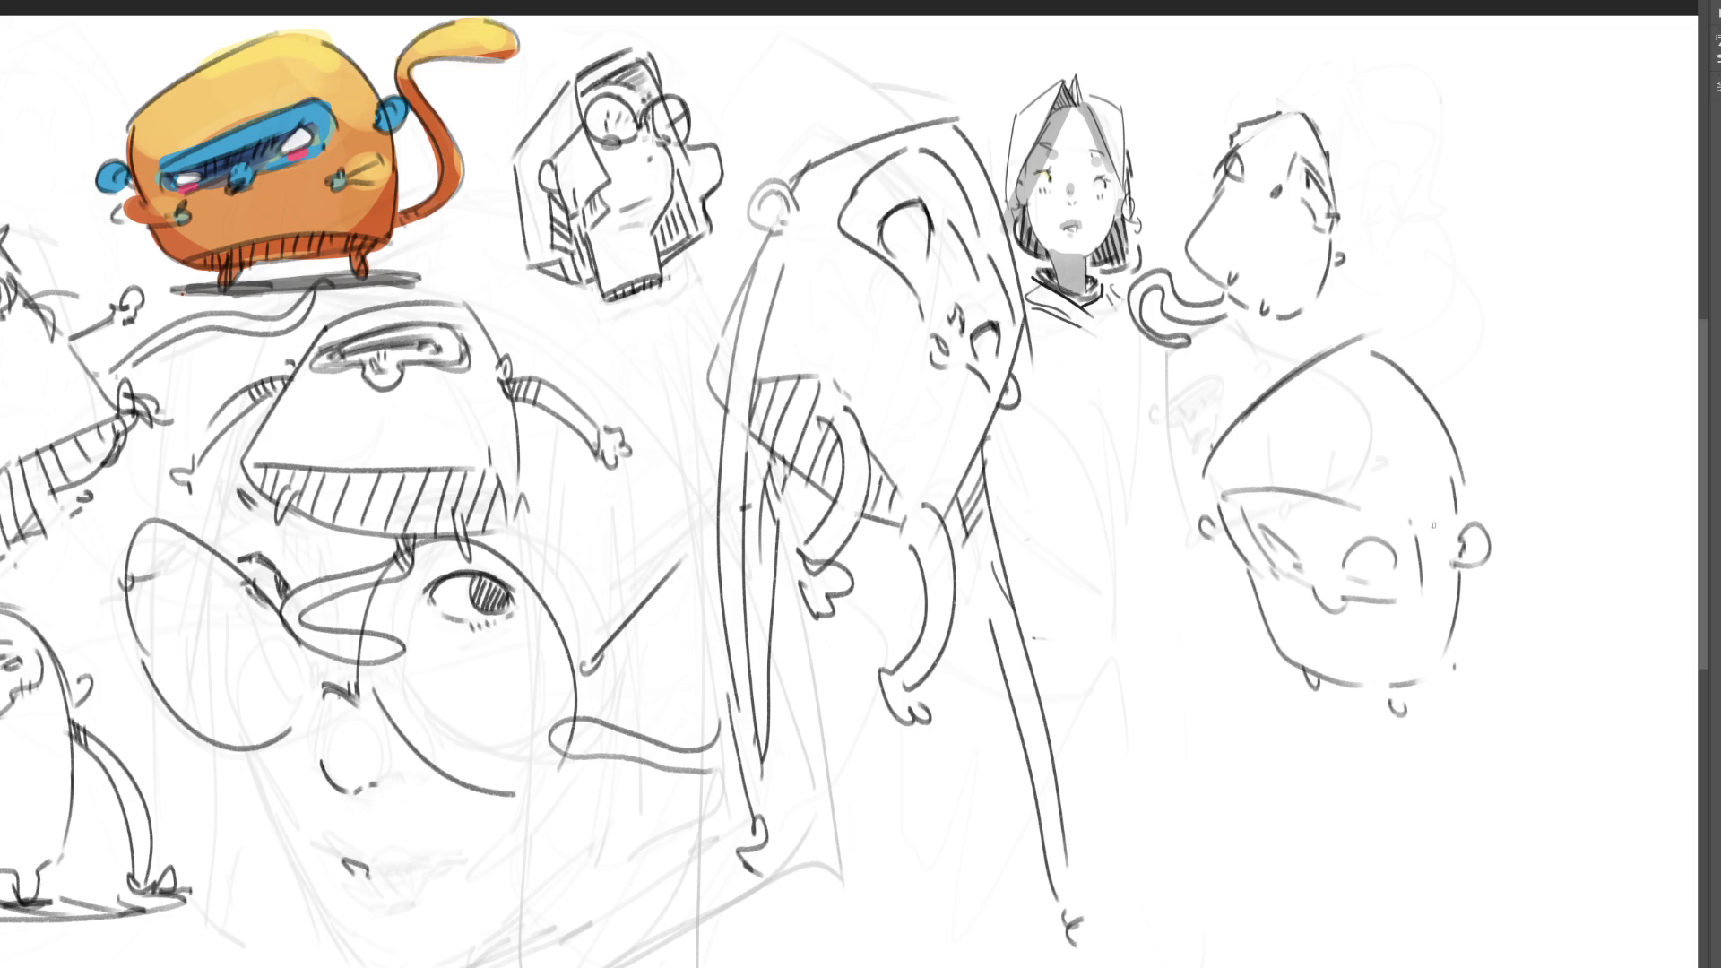
- Give the round-headed character legs, a foot and a curling tail, undoing one stray stroke
mouse_move(1444, 578)
mouse_down()
mouse_move(1435, 681)
mouse_move(1474, 697)
mouse_up()
drag(1240, 570, 1277, 683)
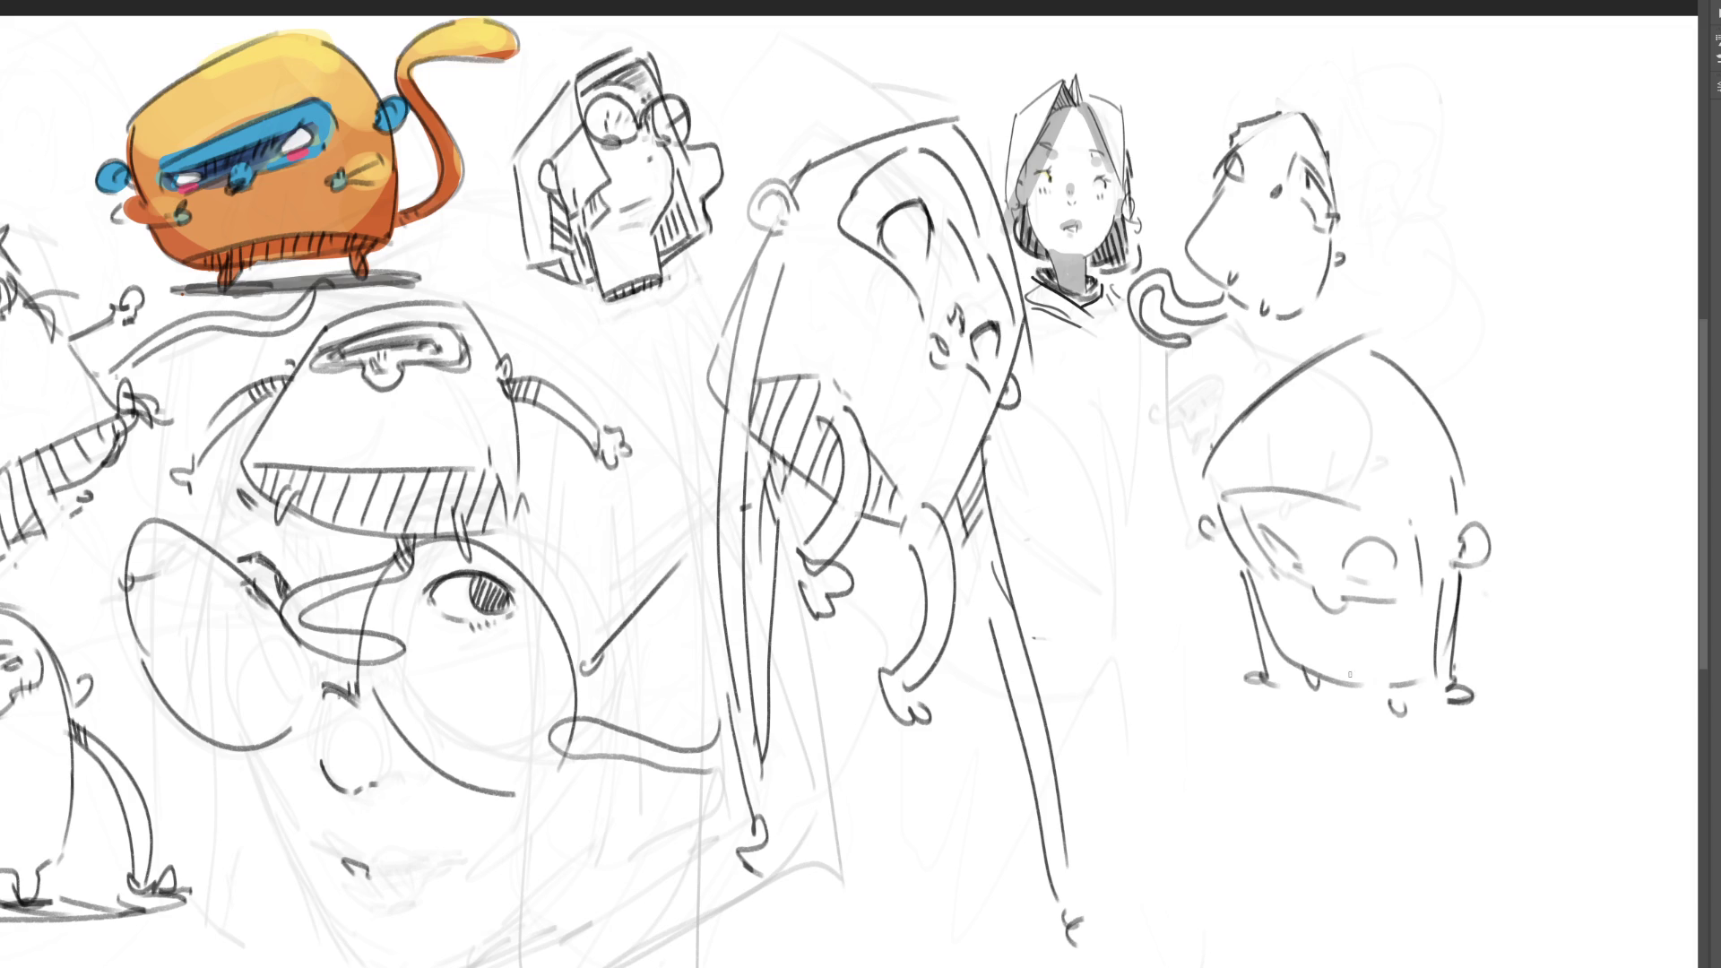
mouse_move(1449, 645)
mouse_down()
mouse_move(1513, 652)
mouse_move(1488, 794)
mouse_move(1461, 741)
mouse_move(1500, 658)
mouse_move(1528, 664)
mouse_move(1490, 650)
mouse_move(1468, 679)
mouse_up()
drag(1466, 605, 1462, 643)
mouse_move(1331, 571)
mouse_down()
mouse_move(1302, 618)
mouse_move(1326, 689)
mouse_move(1274, 683)
mouse_move(1358, 734)
mouse_move(1461, 700)
mouse_move(1427, 705)
mouse_up()
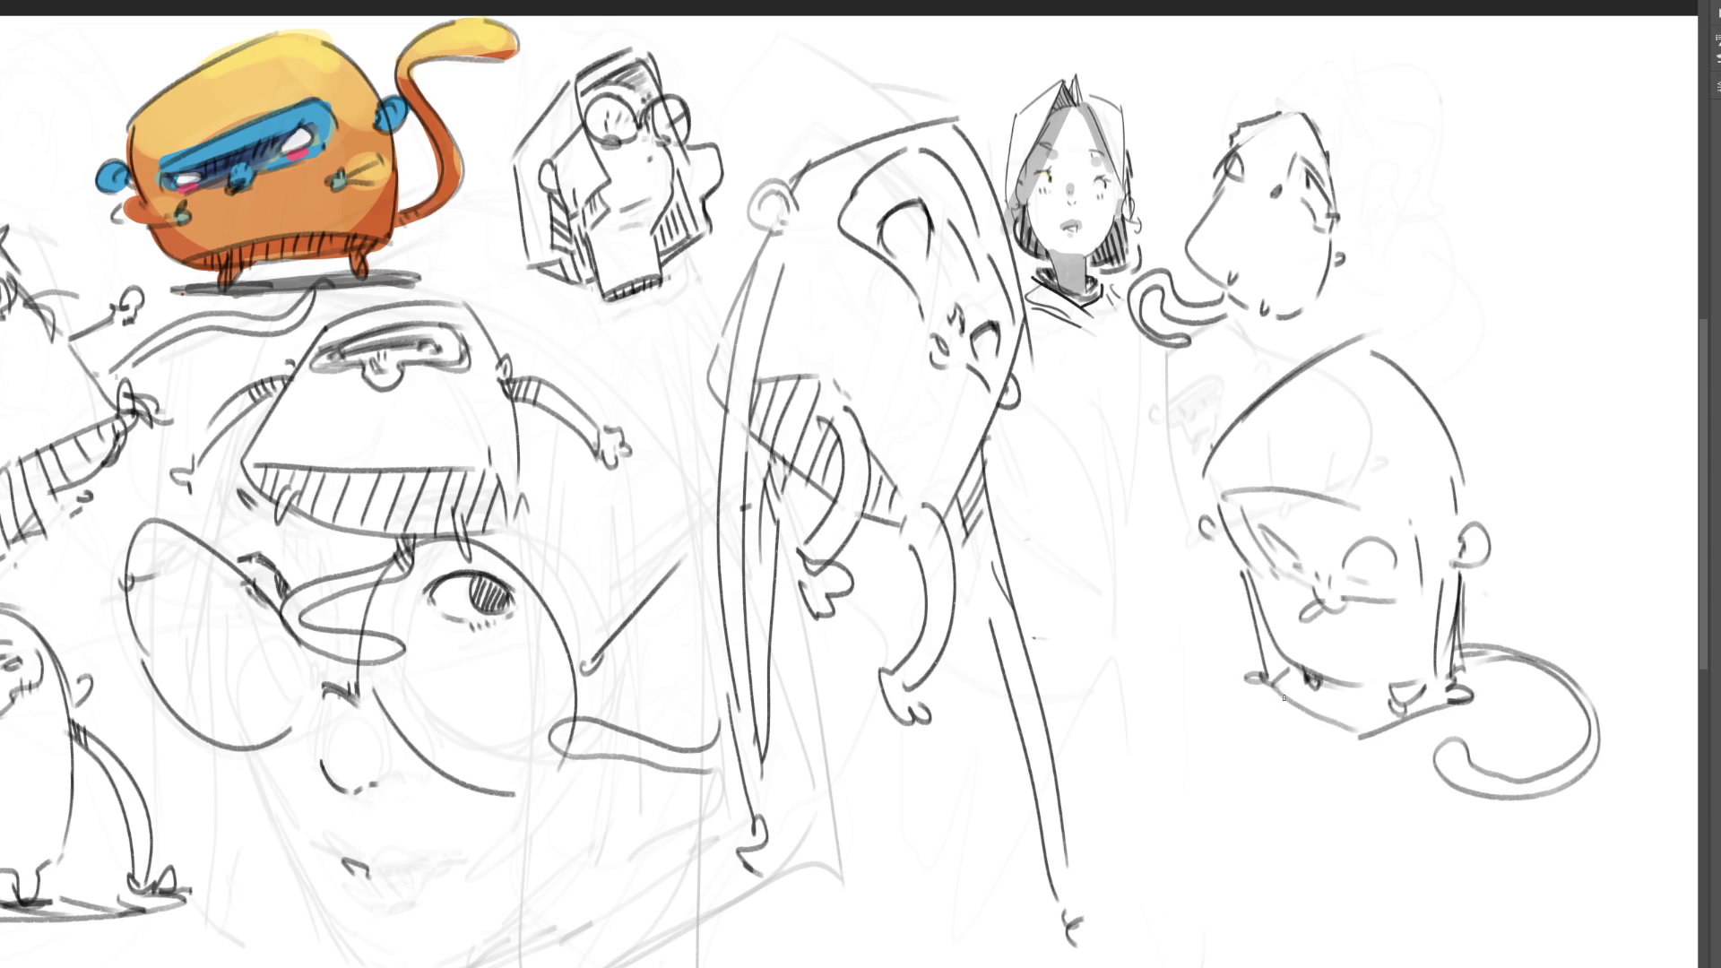
key(ctrl+z)
drag(1396, 701, 1402, 688)
- Hatch a striped collar along the character's base, darken its right end and retrace the head outline
drag(1295, 671, 1285, 695)
drag(1305, 672, 1307, 709)
mouse_move(1325, 680)
mouse_down()
mouse_move(1319, 705)
mouse_move(1334, 703)
mouse_up()
drag(1337, 696, 1344, 732)
mouse_move(1377, 690)
mouse_down()
mouse_move(1372, 725)
mouse_move(1388, 718)
mouse_up()
mouse_move(1411, 682)
mouse_down()
mouse_move(1407, 710)
mouse_move(1421, 708)
mouse_up()
mouse_move(1445, 685)
mouse_down()
mouse_move(1442, 706)
mouse_move(1466, 688)
mouse_up()
drag(1470, 679, 1473, 695)
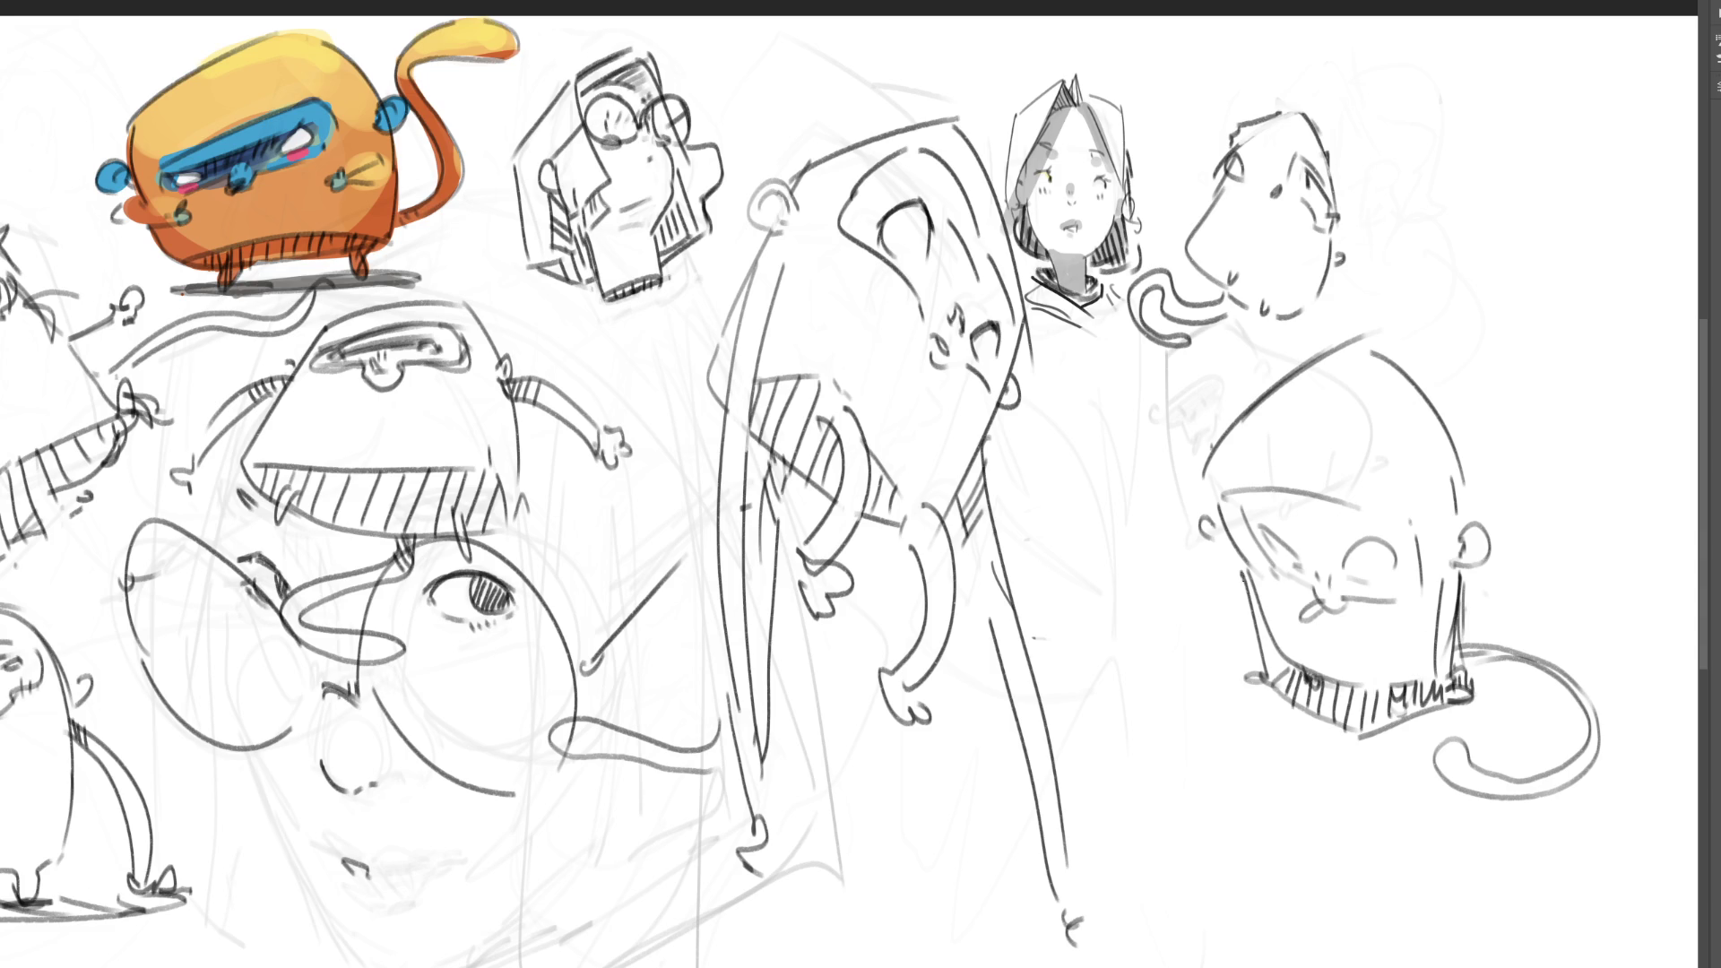
drag(1242, 559, 1280, 677)
drag(1447, 708, 1471, 704)
drag(1472, 692, 1472, 709)
drag(1428, 391, 1458, 520)
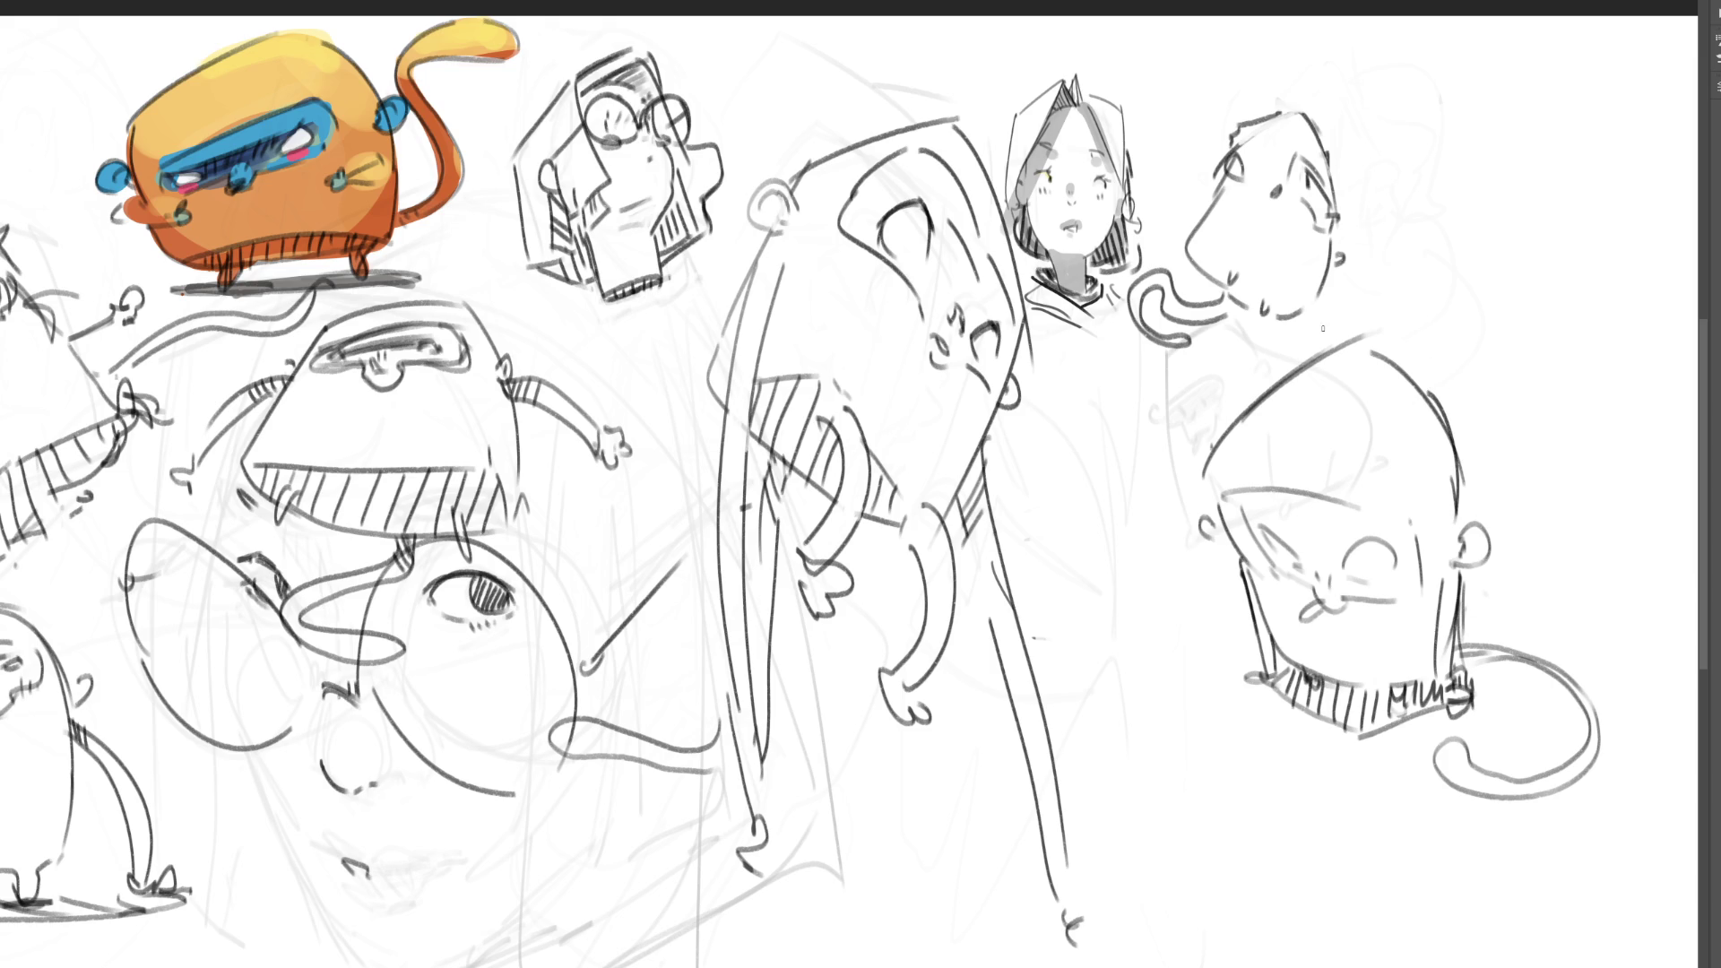
drag(1205, 436, 1331, 347)
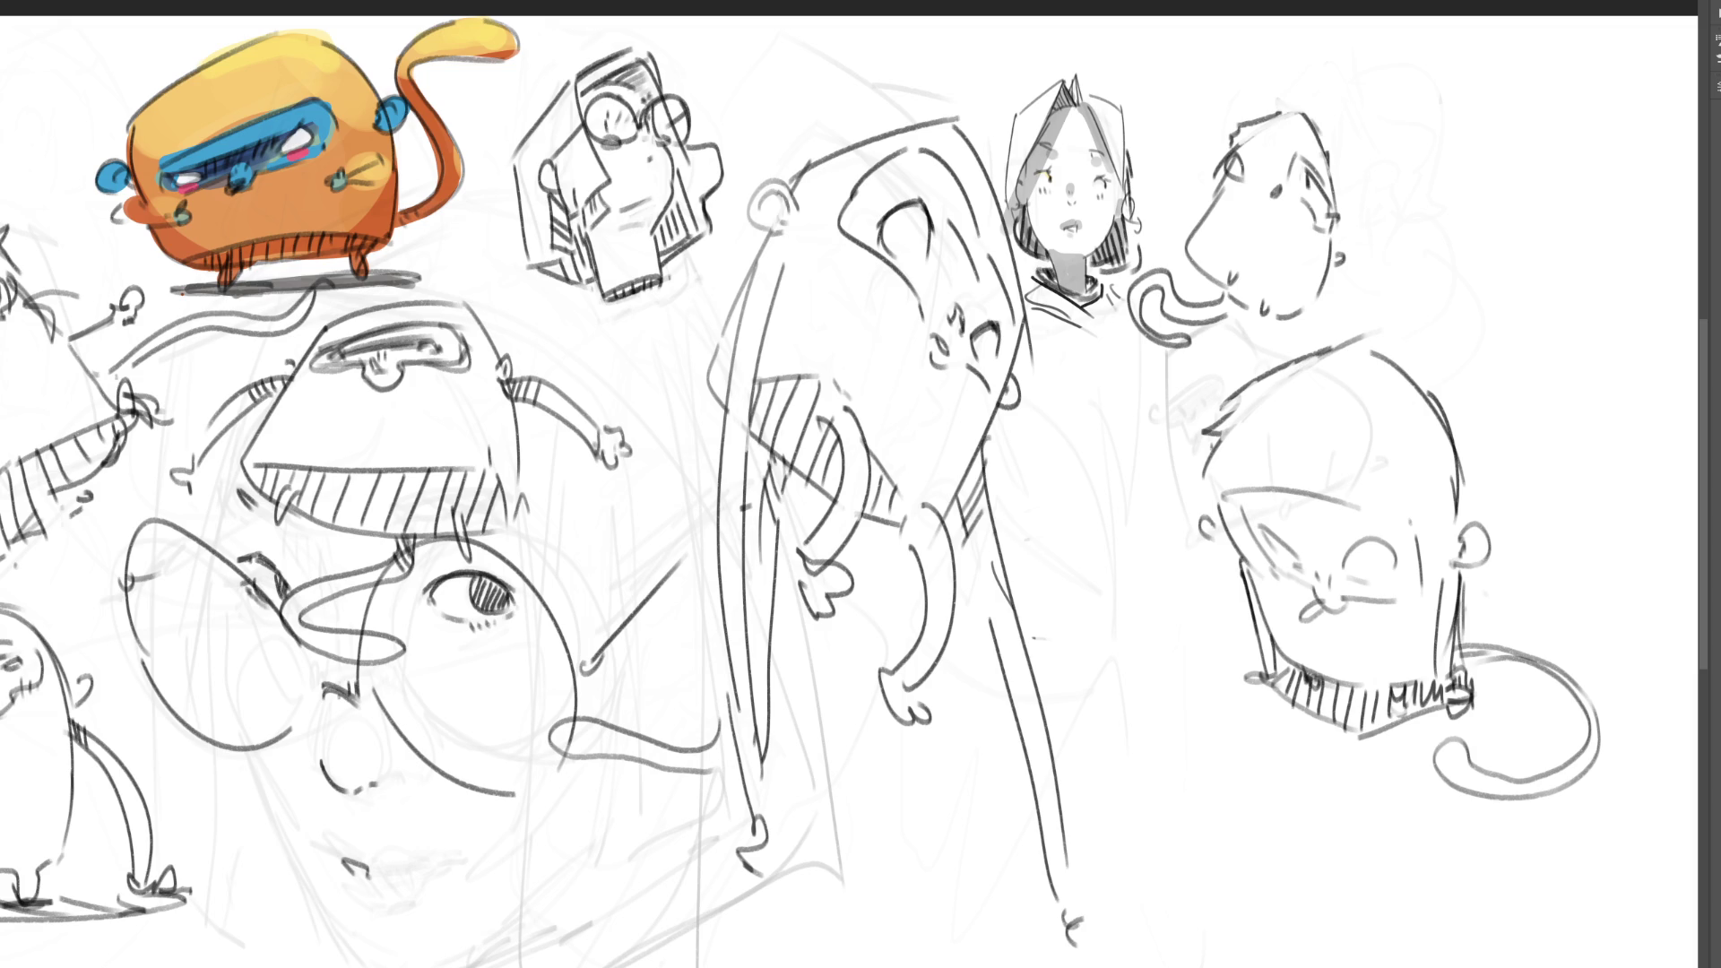
scroll(1040, 484, down, 5)
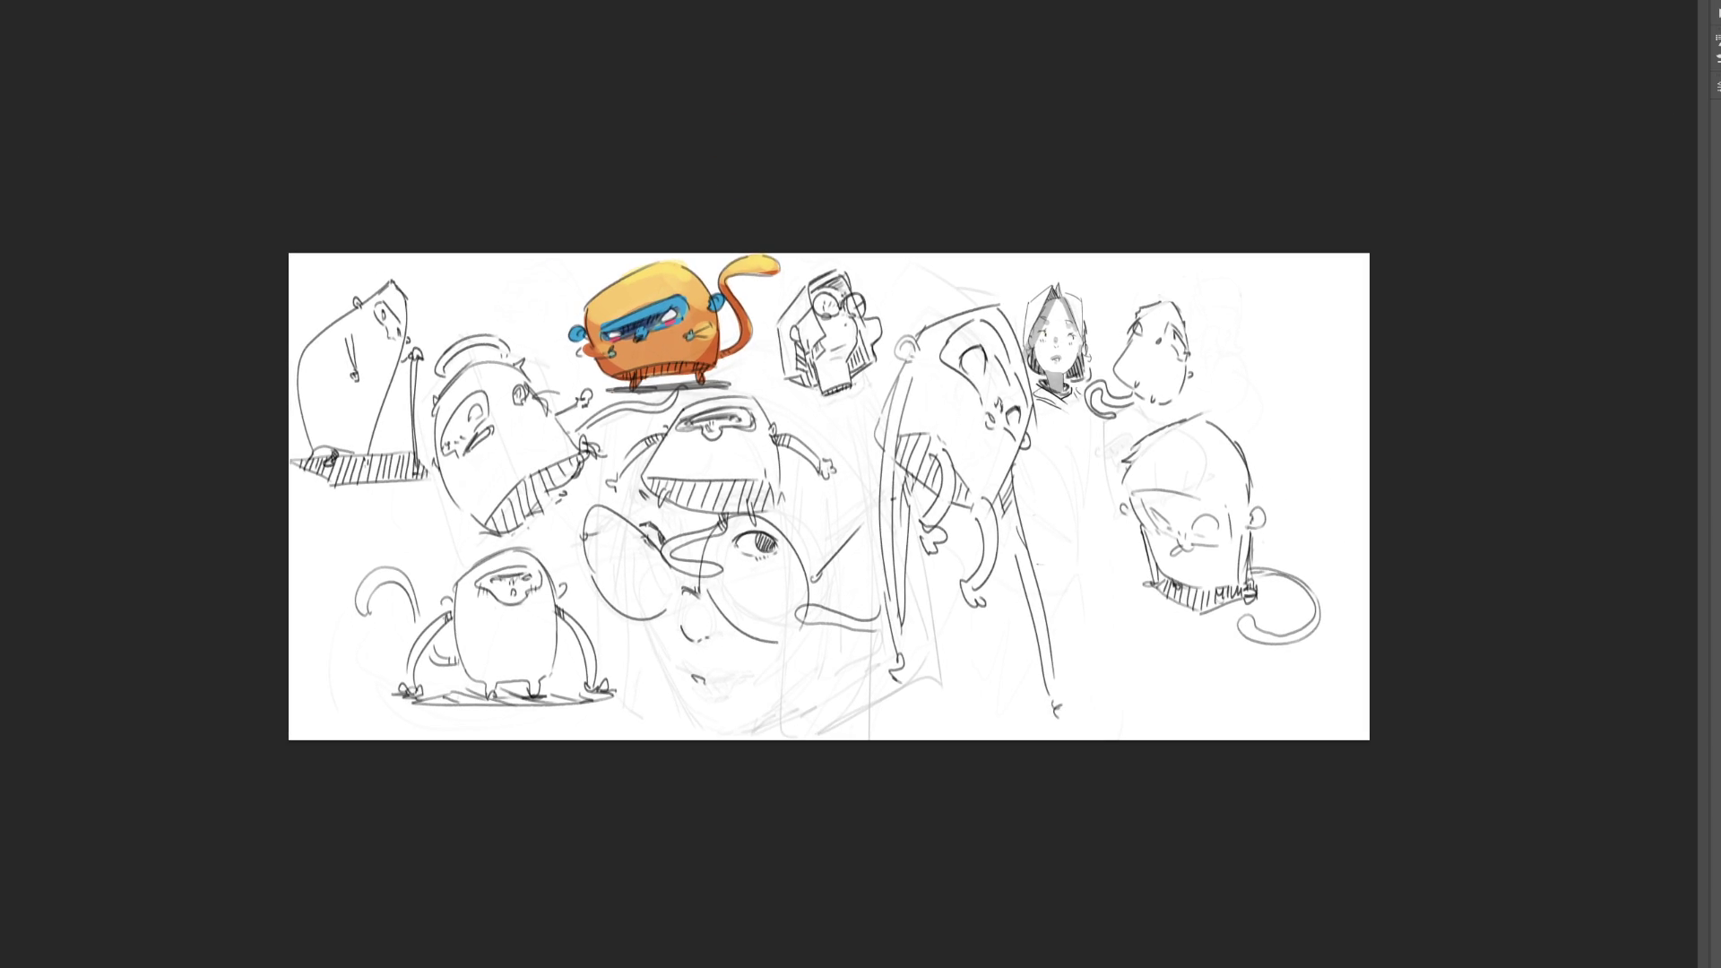
- Draw a small box with a line beside the bald head and link it to the tail
drag(1144, 528, 1154, 552)
mouse_move(1251, 467)
mouse_down()
mouse_move(1291, 502)
mouse_move(1258, 571)
mouse_up()
drag(1263, 495, 1339, 500)
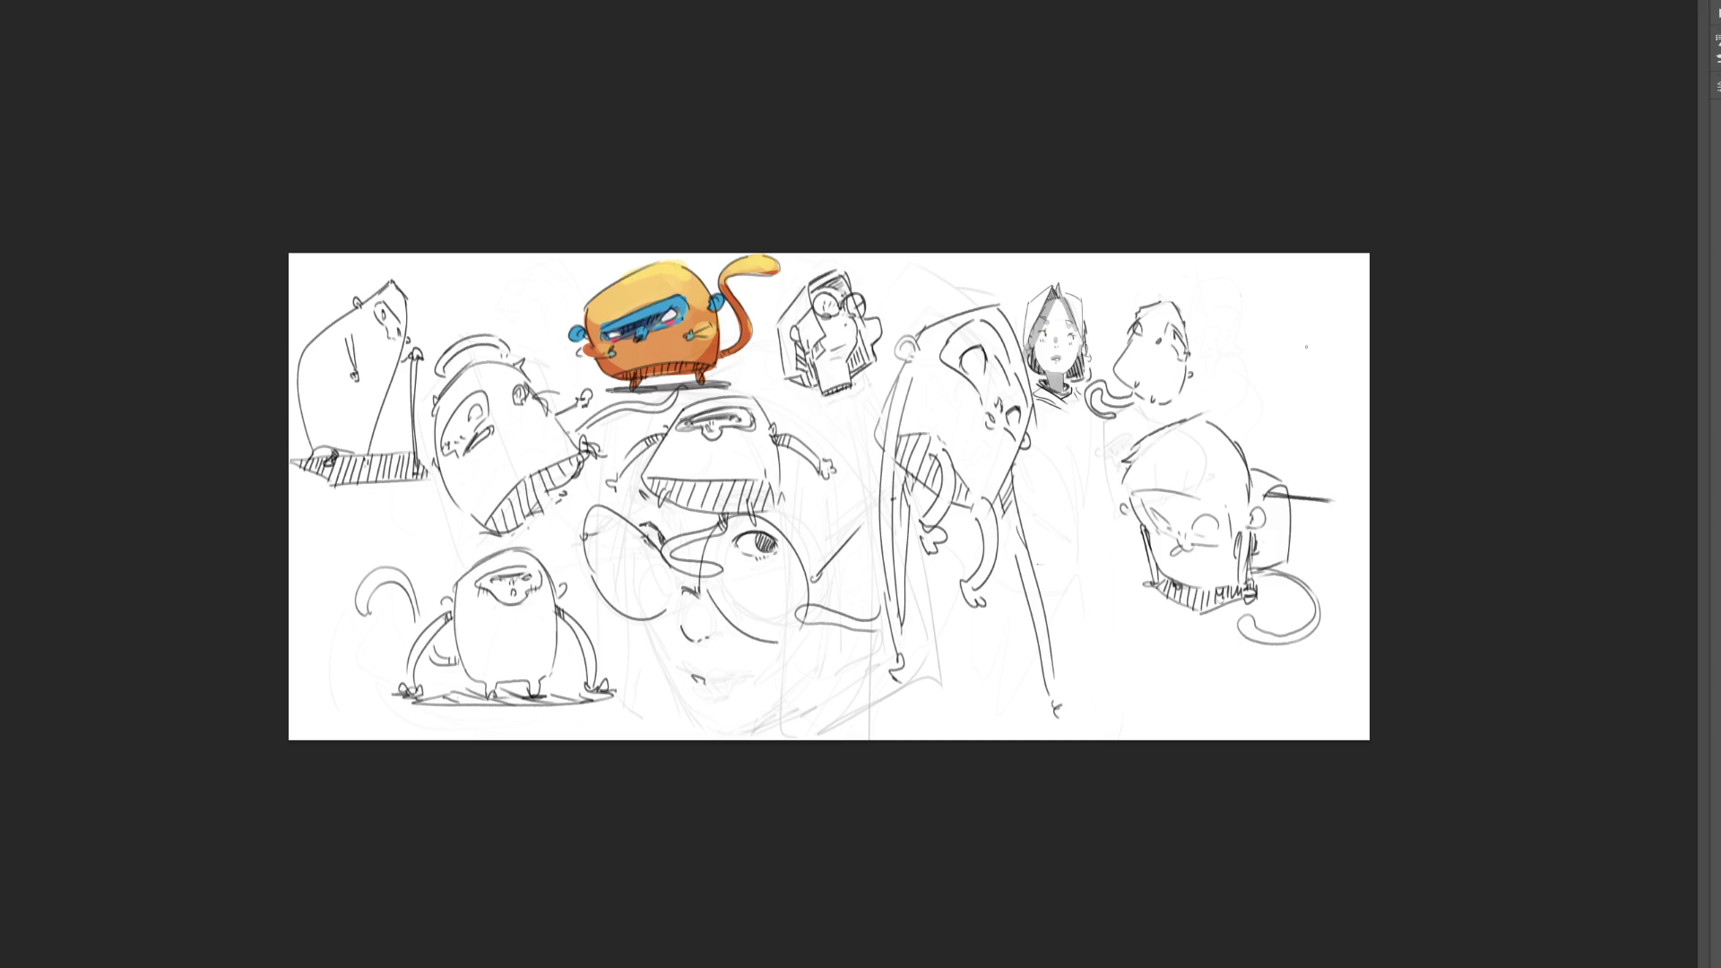
mouse_move(1268, 572)
mouse_down()
mouse_move(1252, 580)
mouse_move(1276, 571)
mouse_move(1266, 589)
mouse_up()
- Erase part of the collar scribble, add a line across the face and outline an arch-shaped head top right
drag(1221, 580, 1237, 585)
mouse_move(1153, 506)
mouse_down()
mouse_move(1203, 512)
mouse_move(1194, 529)
mouse_up()
mouse_move(1234, 374)
mouse_down()
mouse_move(1277, 295)
mouse_move(1308, 382)
mouse_move(1273, 408)
mouse_move(1306, 413)
mouse_move(1290, 377)
mouse_move(1310, 404)
mouse_up()
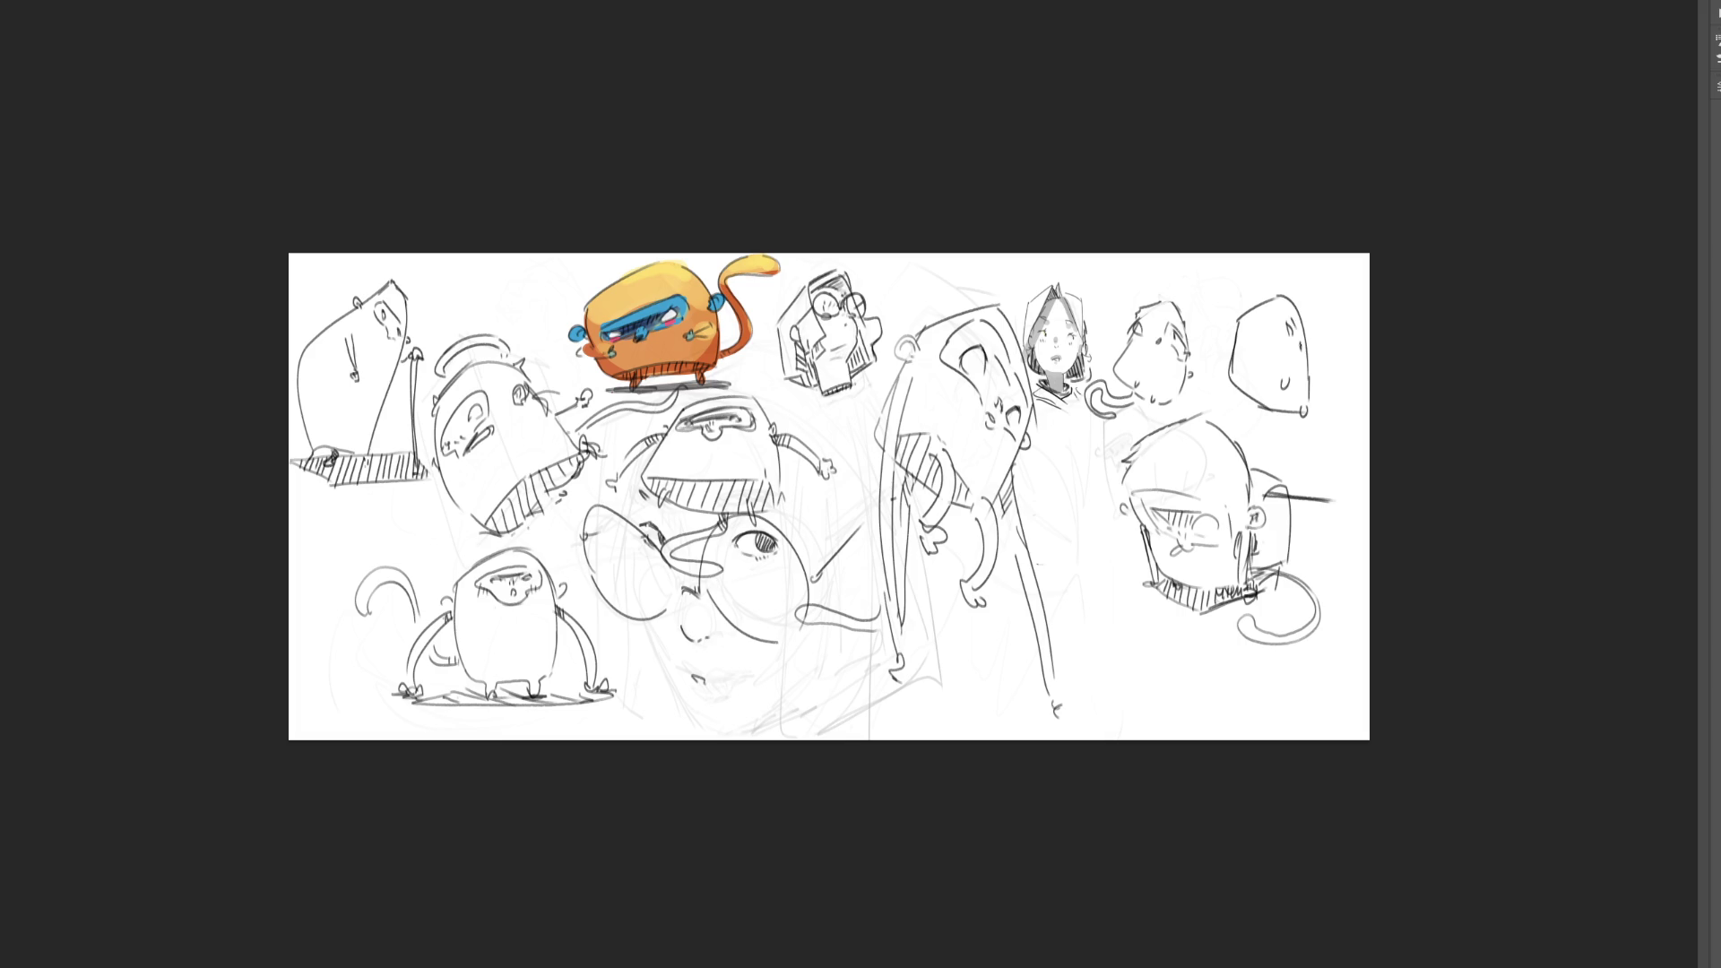
- Give the arch-headed creature an eye and a curled tail, undoing the stray marks
drag(1287, 316, 1284, 339)
drag(1299, 346, 1251, 337)
mouse_move(1248, 400)
mouse_down()
mouse_move(1212, 335)
mouse_move(1255, 406)
mouse_move(1230, 415)
mouse_move(1266, 395)
mouse_move(1299, 419)
mouse_up()
key(ctrl+z)
key(ctrl+z)
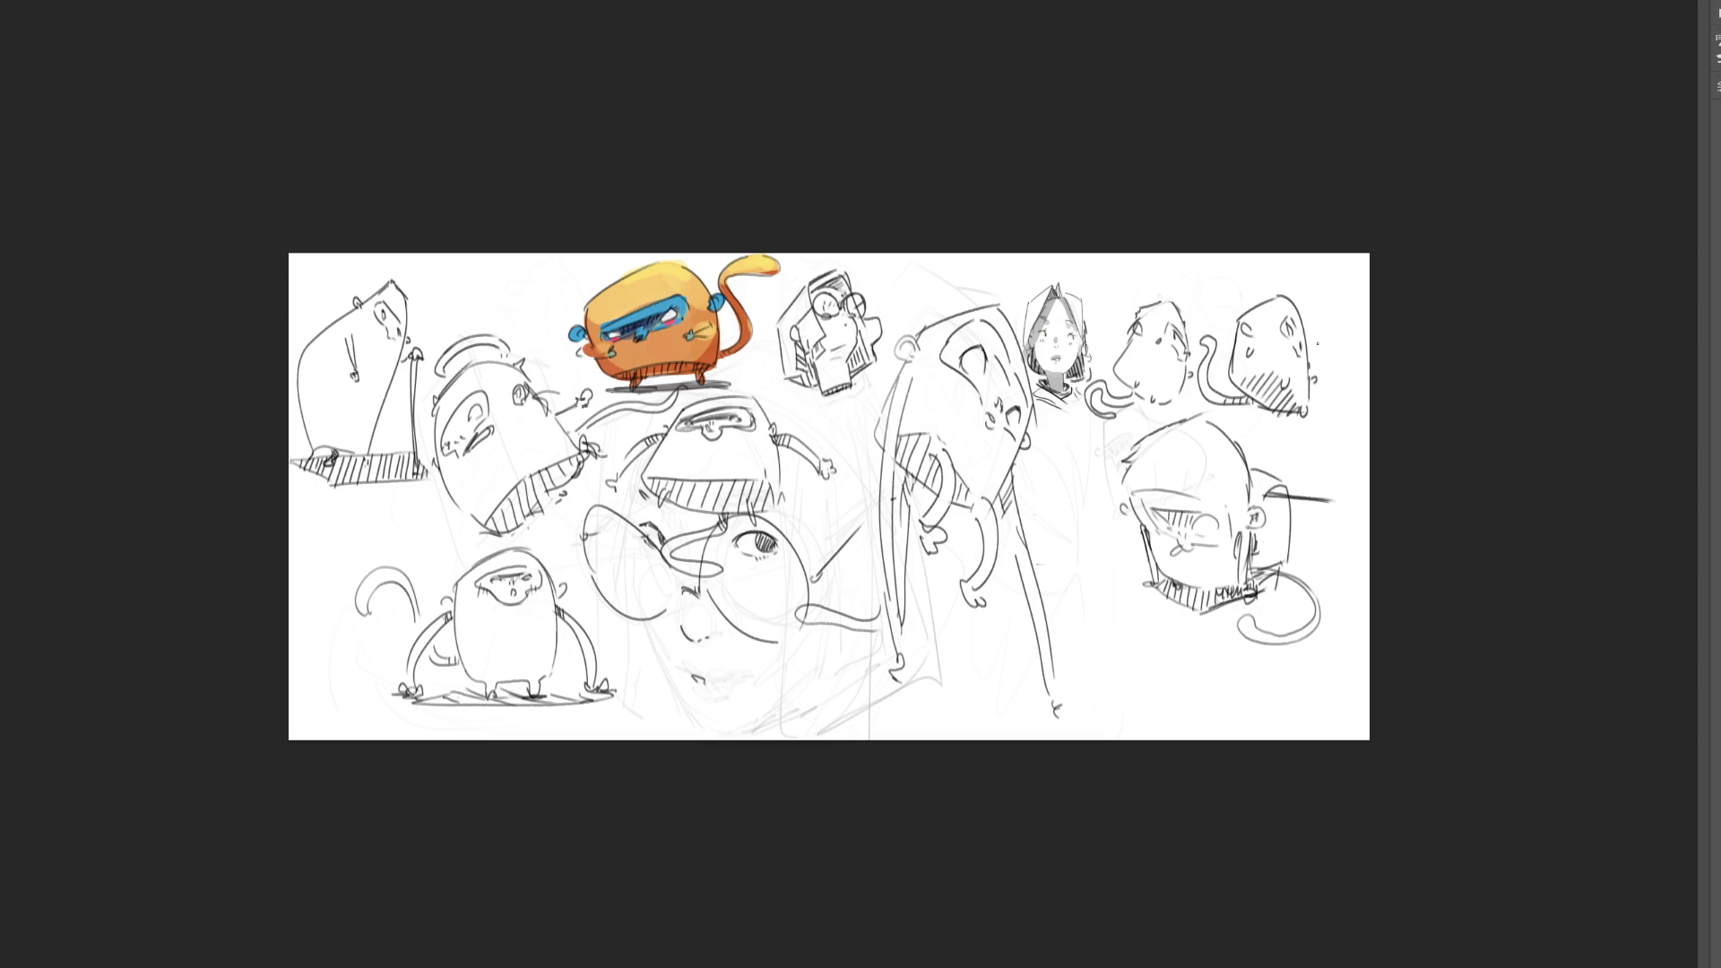
- Draw long lines running down-right from the tall figure's leg, redrawing the lower one darker
drag(849, 647, 1054, 708)
drag(899, 671, 1045, 728)
key(ctrl+z)
drag(897, 665, 1145, 726)
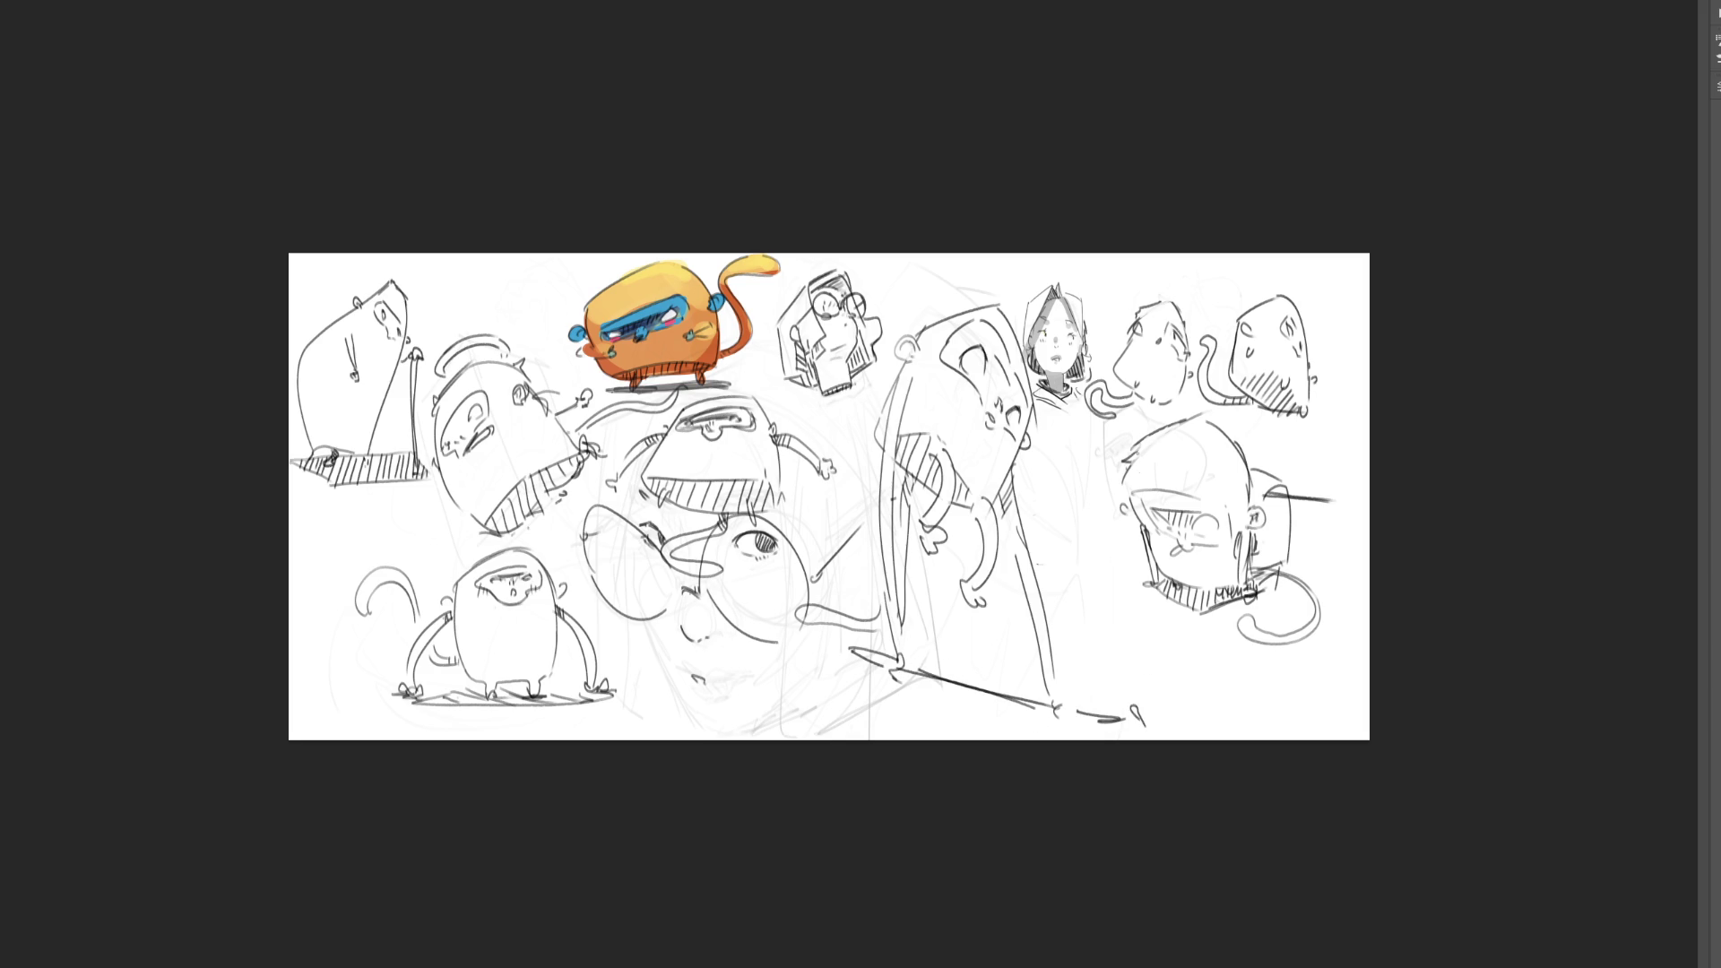
- Add vertical strokes beside the tall figure's legs and curve the large head's top-right edge
drag(849, 646, 841, 694)
drag(1112, 560, 1128, 675)
drag(843, 650, 841, 728)
drag(1207, 421, 1253, 493)
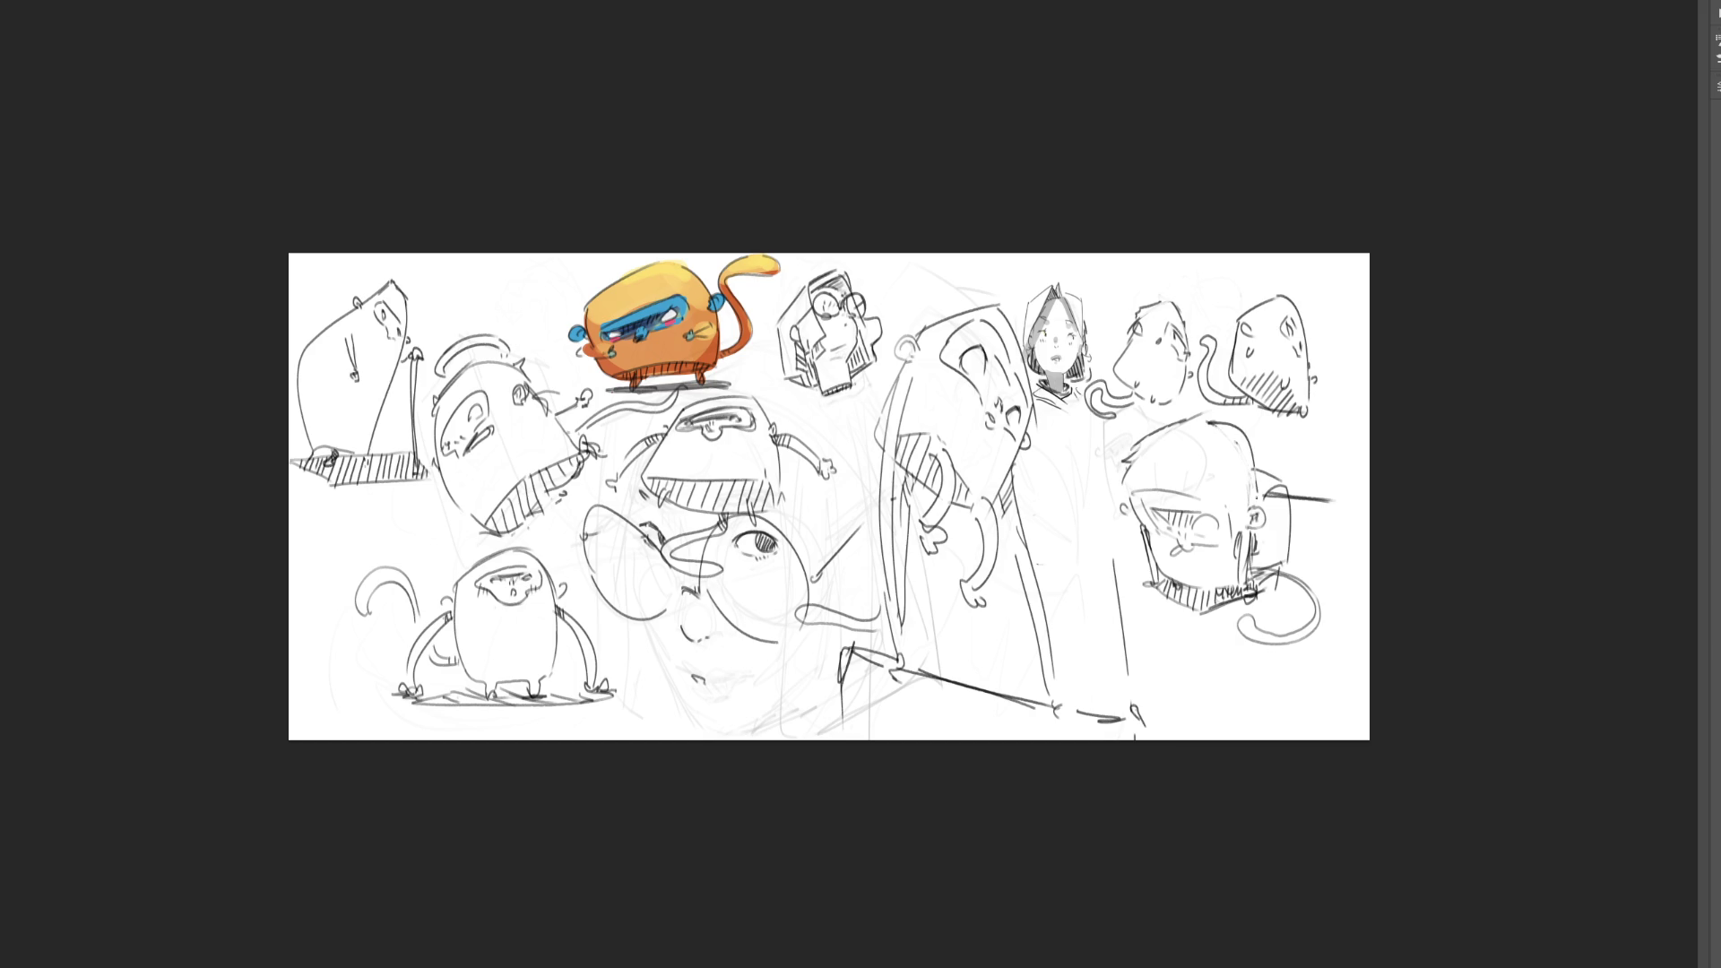
drag(1256, 554, 1253, 560)
key(ctrl+z)
key(ctrl+z)
- Enlarge the brush, draw a line across the right head and hatch its eye area
key(bracketright)
key(bracketright)
drag(1147, 494, 1212, 495)
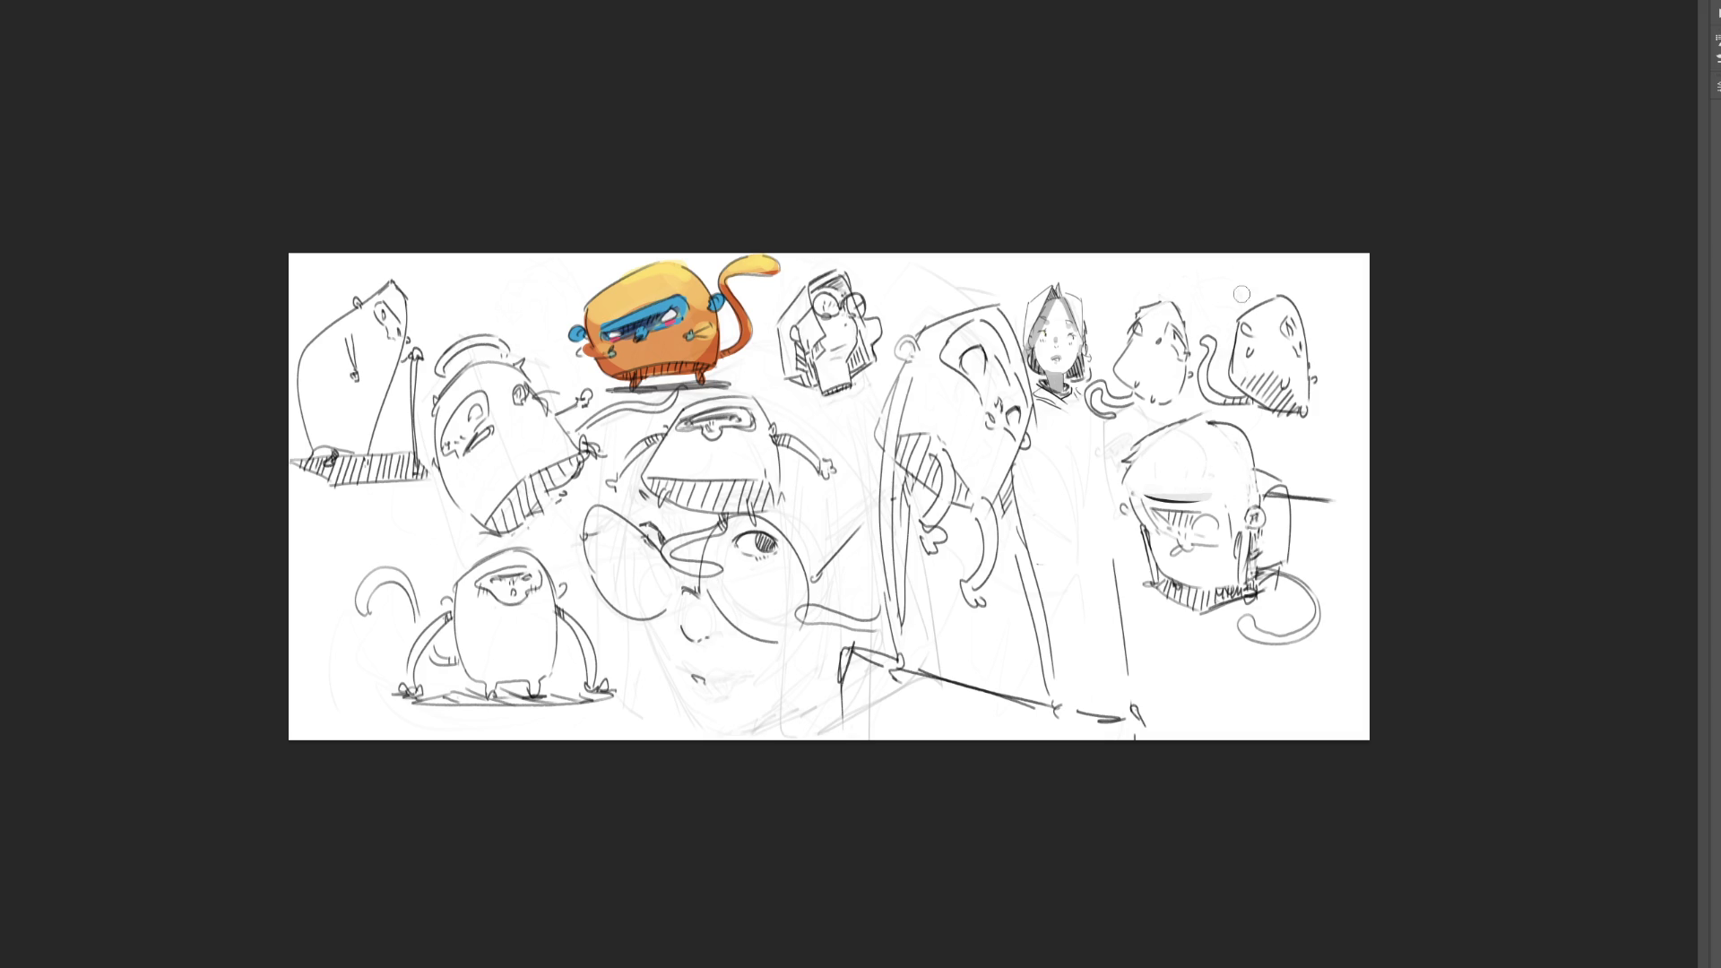
drag(1151, 482, 1241, 481)
drag(1212, 499, 1231, 533)
key(ctrl+z)
drag(1166, 513, 1195, 522)
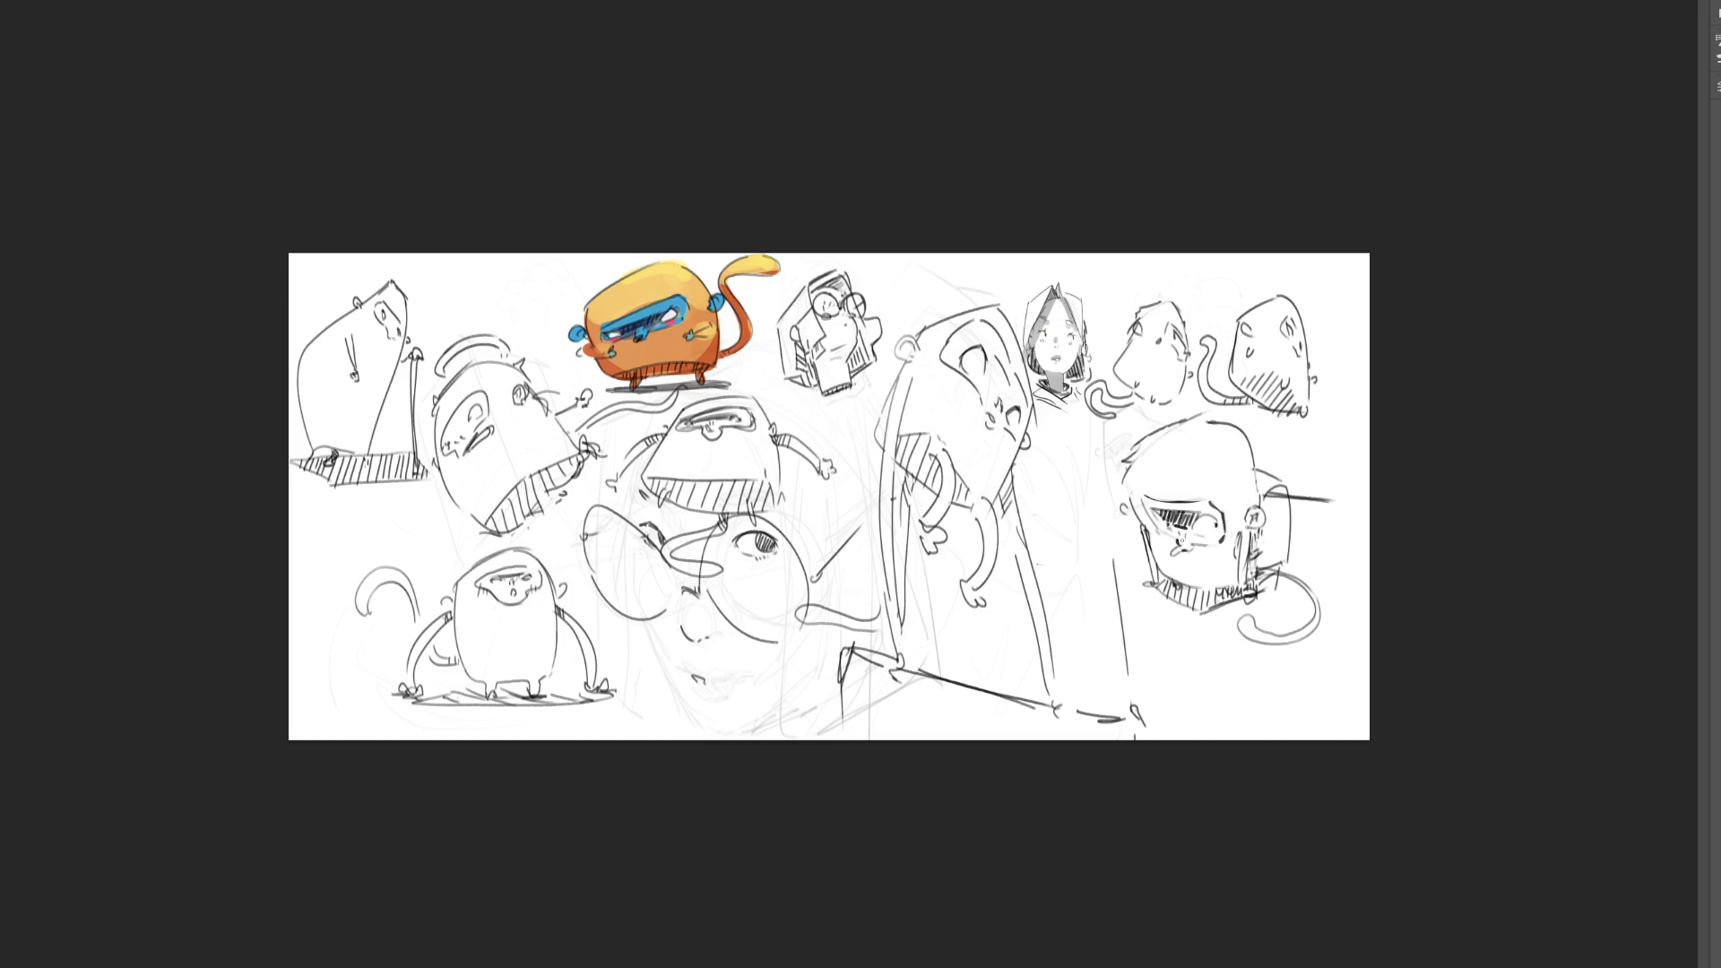
drag(1158, 528, 1209, 546)
- Draw the central face's side curve and chin line, retrying each stroke until it fits
mouse_move(632, 532)
mouse_down()
mouse_move(639, 602)
mouse_move(652, 592)
mouse_move(635, 602)
mouse_up()
key(ctrl+z)
key(ctrl+z)
key(ctrl+z)
mouse_move(635, 544)
mouse_down()
mouse_move(630, 617)
mouse_move(690, 699)
mouse_up()
key(ctrl+z)
key(ctrl+z)
mouse_move(633, 627)
mouse_down()
mouse_move(692, 704)
mouse_move(807, 680)
mouse_up()
key(ctrl+z)
drag(698, 724, 804, 703)
key(ctrl+z)
drag(701, 722, 803, 685)
key(ctrl+z)
drag(715, 721, 813, 686)
- Add blush strokes on both cheeks of the central face, then zoom in
drag(738, 566, 742, 586)
mouse_move(748, 566)
mouse_down()
mouse_move(753, 588)
mouse_move(773, 572)
mouse_up()
drag(647, 561, 649, 579)
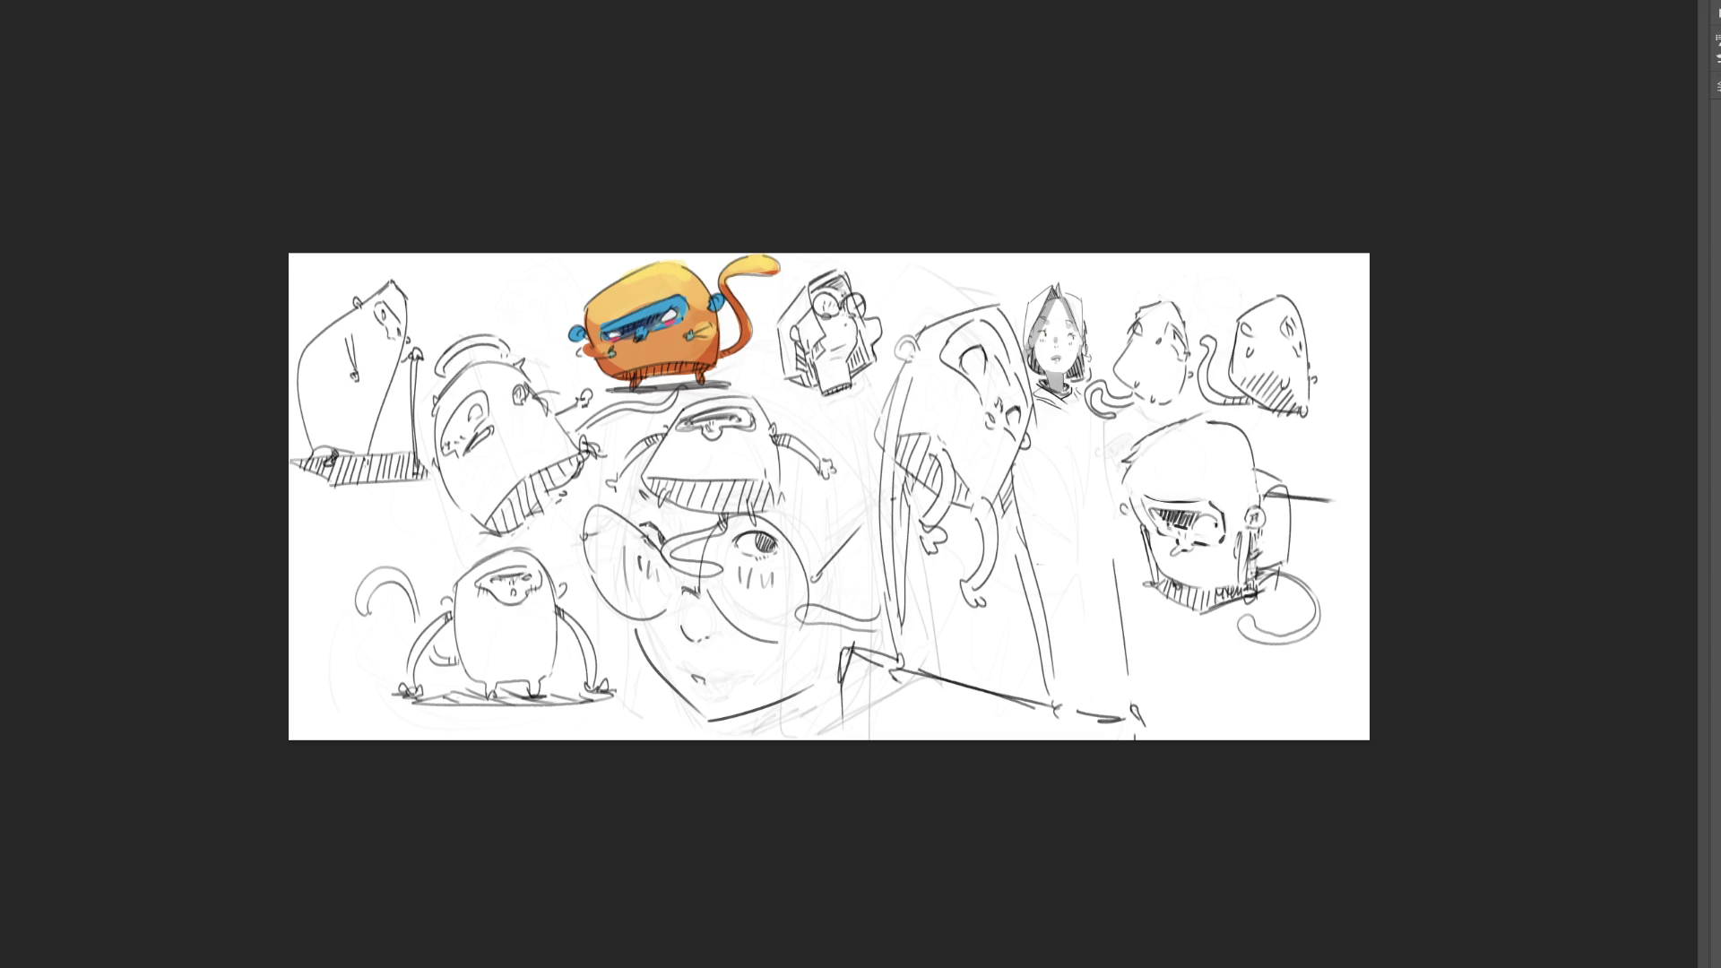
key(ctrl+plus)
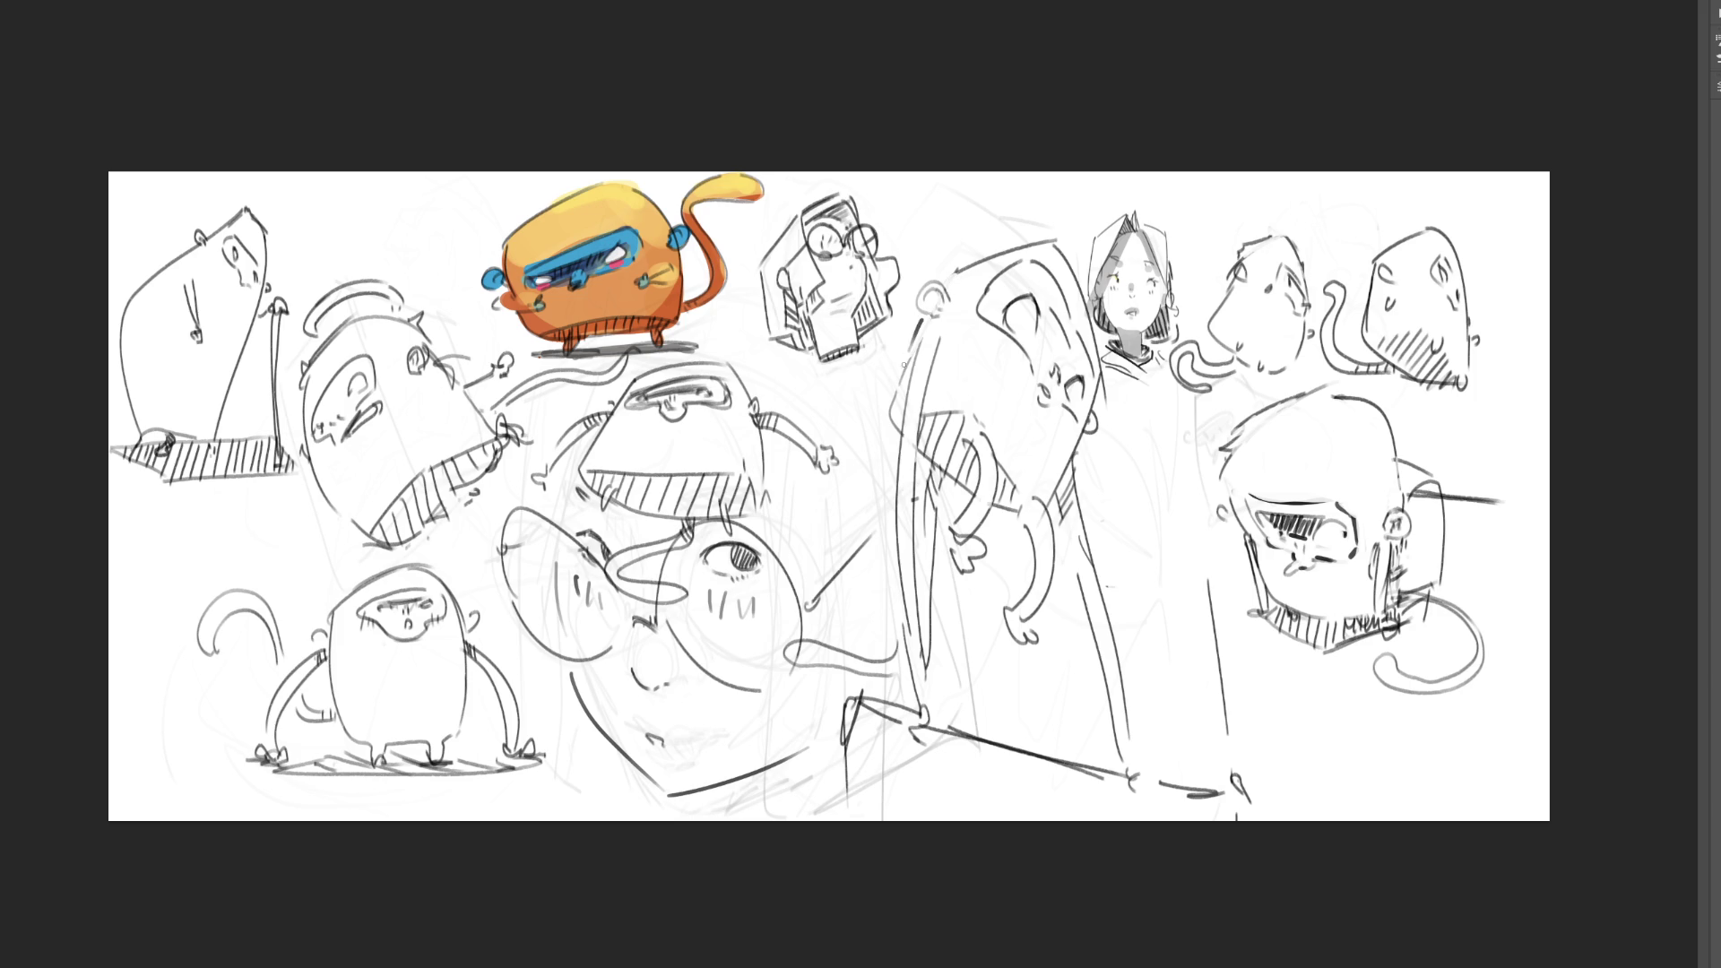
drag(921, 331, 902, 372)
drag(940, 284, 1005, 251)
key(ctrl+z)
key(ctrl+z)
drag(1061, 511, 1089, 575)
- Select the lower-right head's eye and nudge it up-left with Free Transform, then apply
key(ctrl+plus)
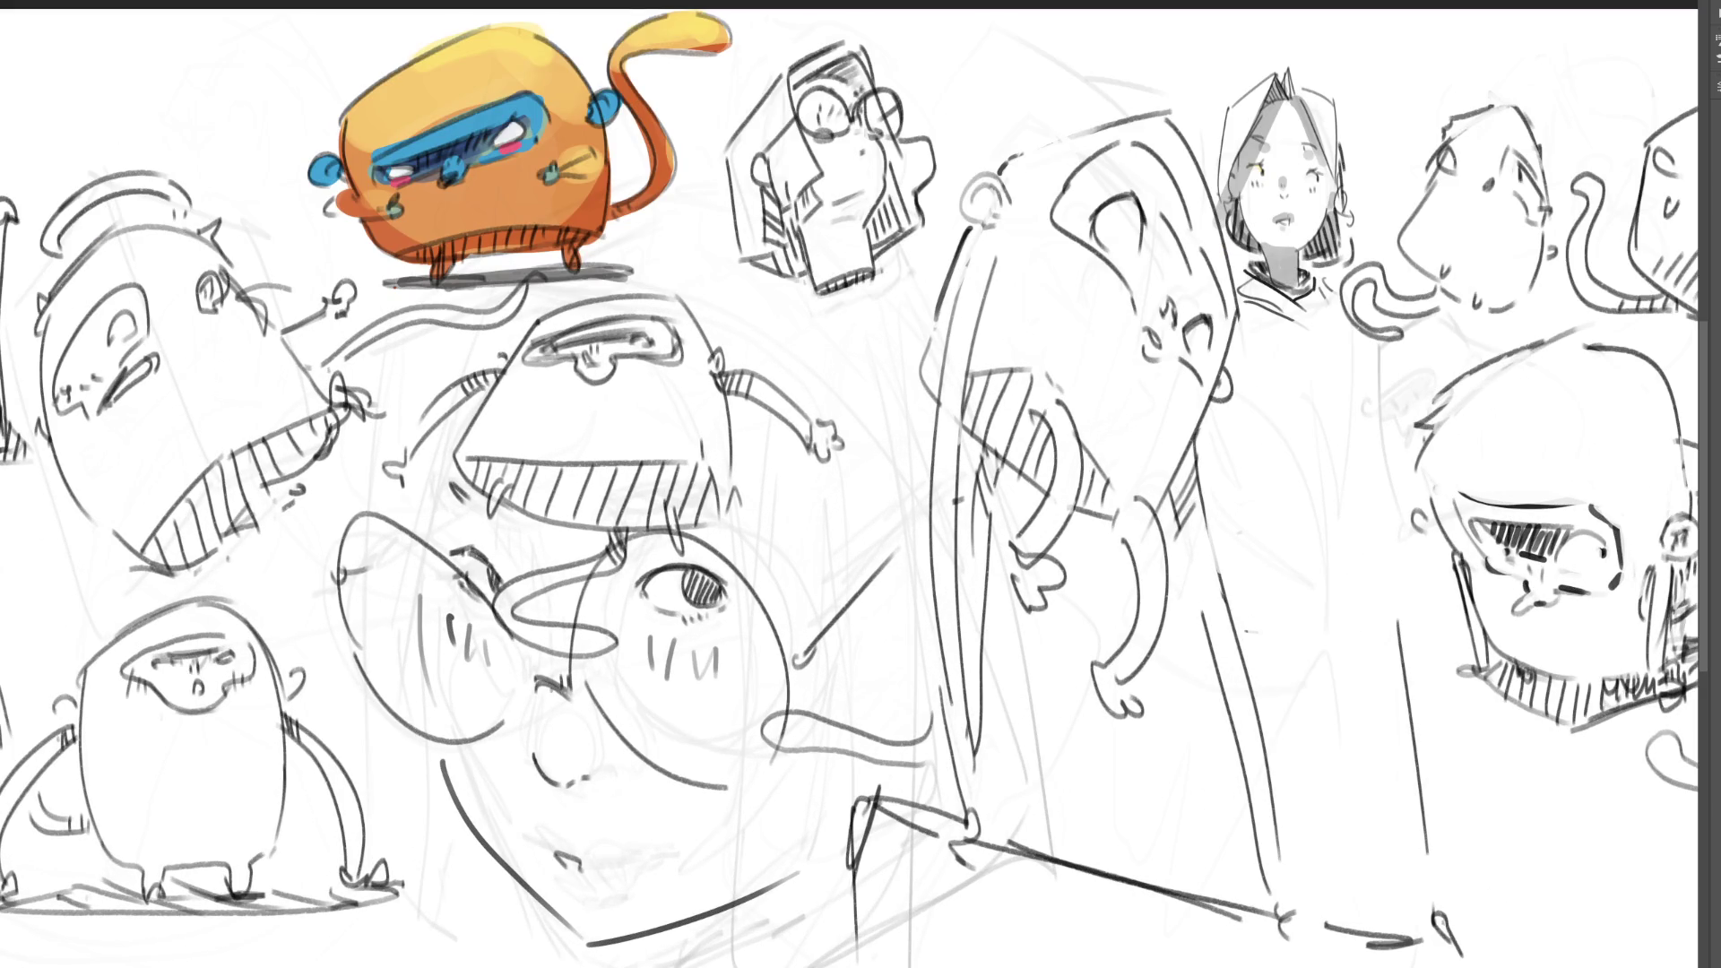
scroll(860, 484, right, 3)
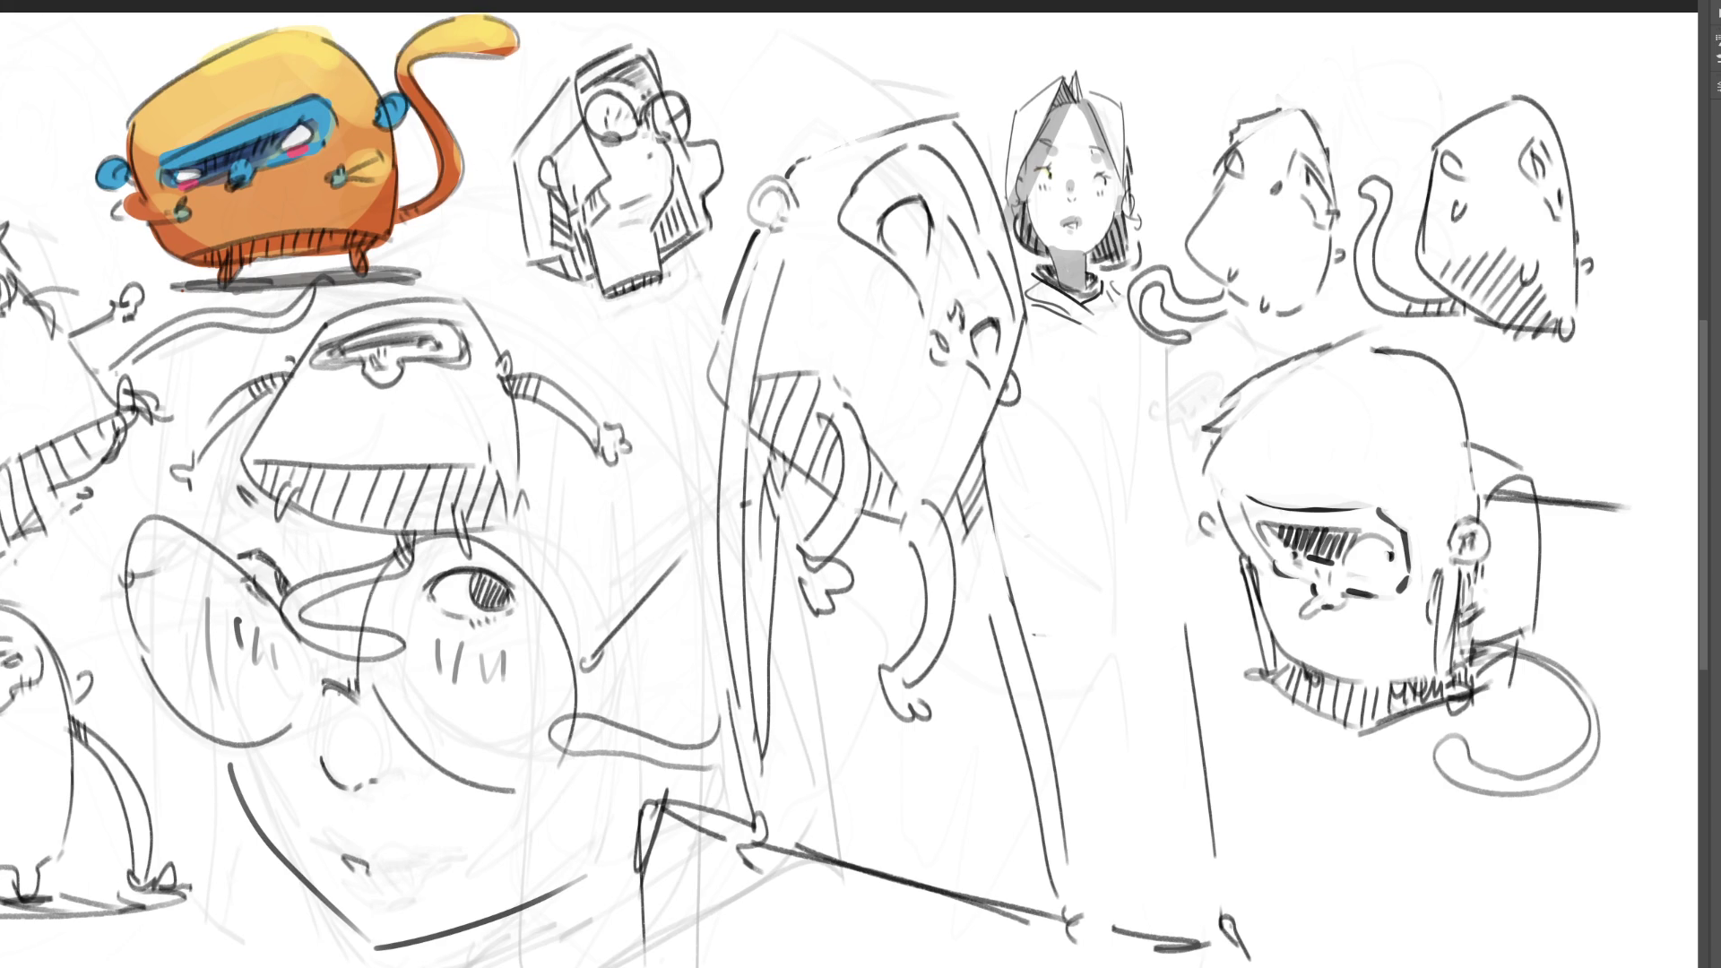
mouse_move(1445, 501)
mouse_down()
mouse_move(1237, 482)
mouse_move(1309, 638)
mouse_move(1415, 610)
mouse_move(1436, 533)
mouse_up()
key(ctrl+t)
drag(1369, 558, 1354, 554)
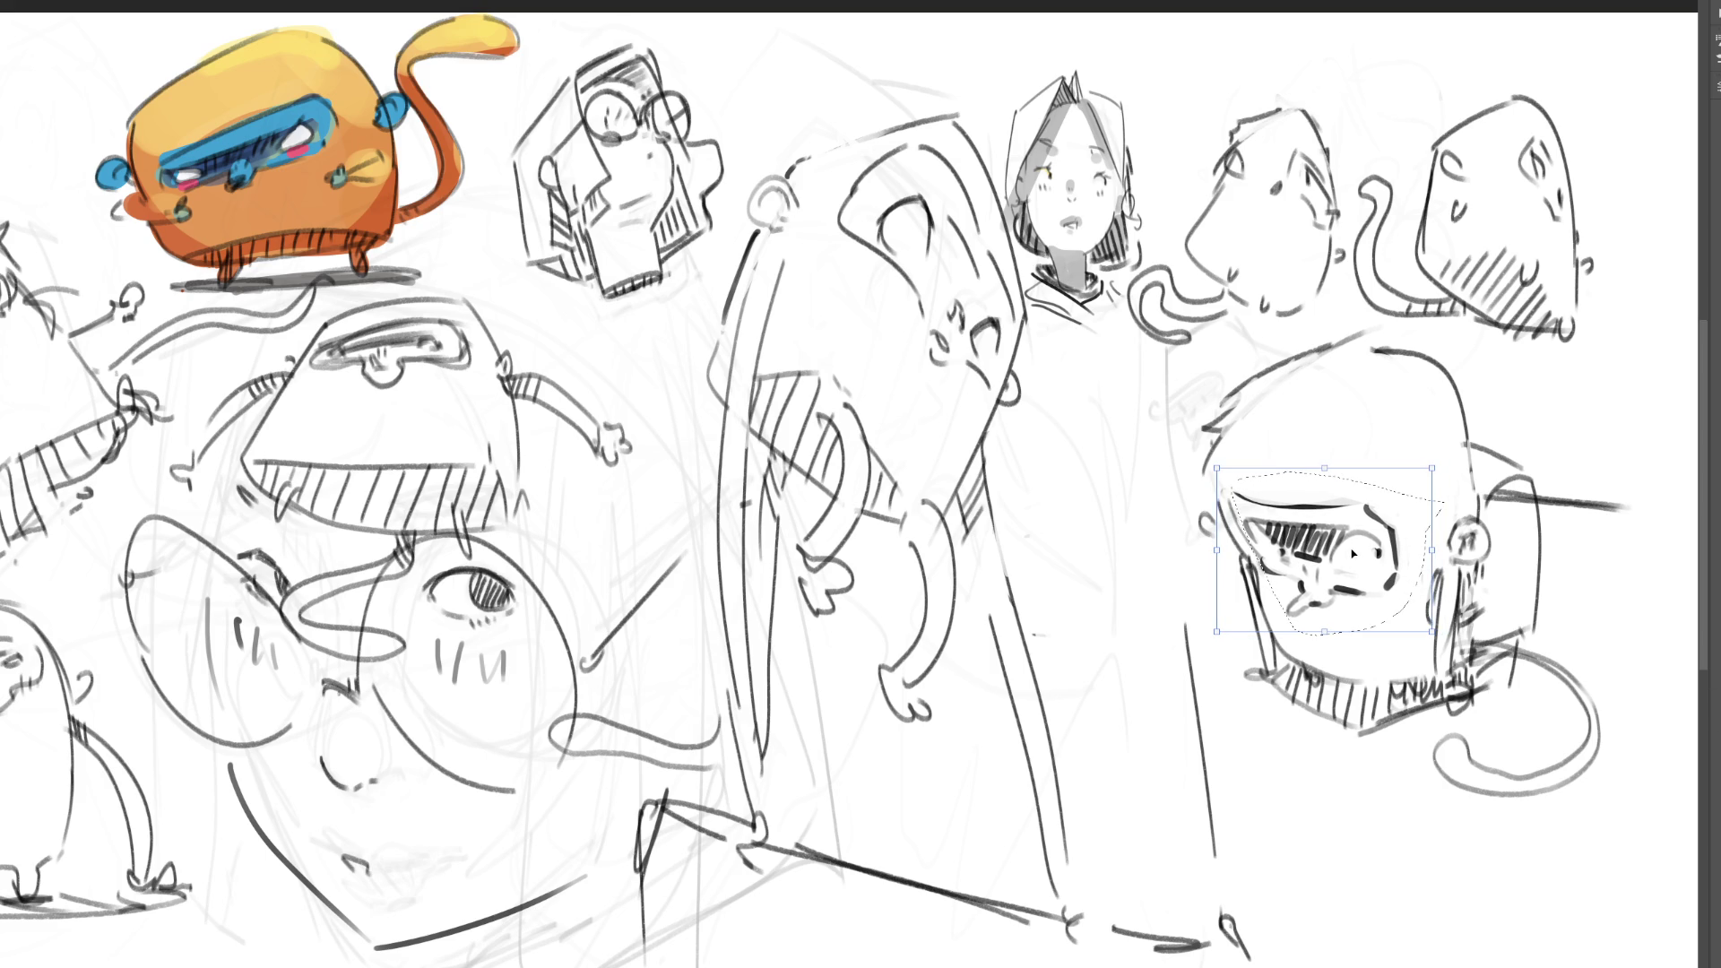
key(Return)
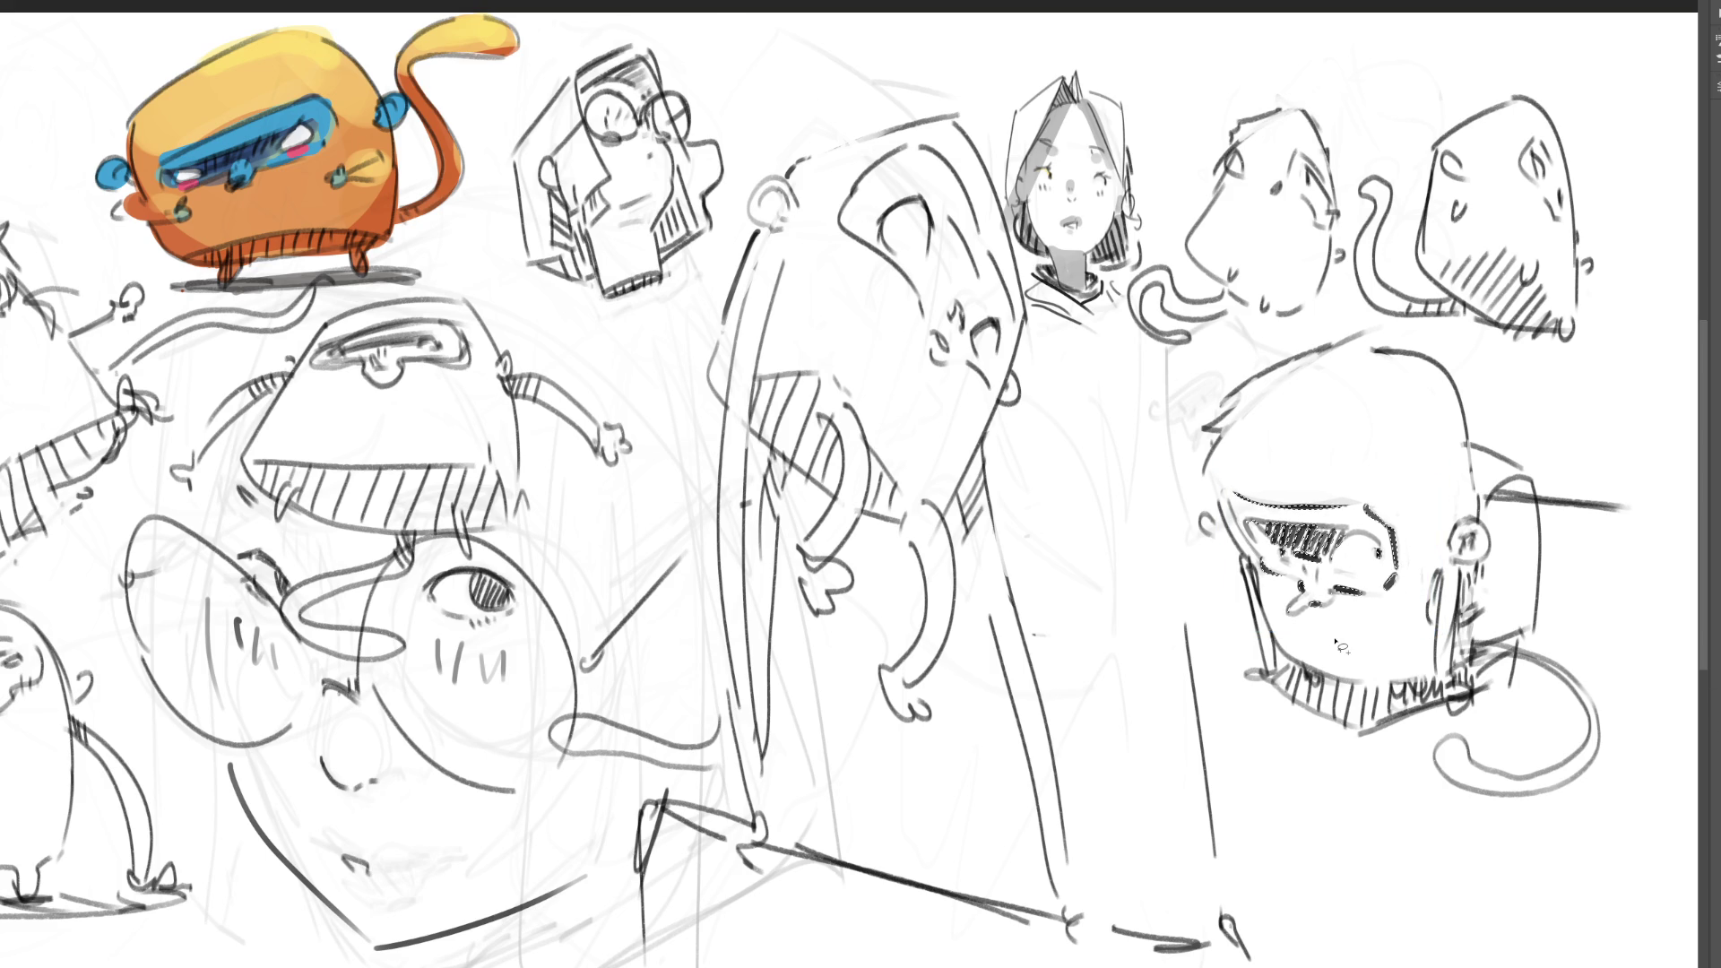
- Deselect, return to the brush and zoom out to the full sketch sheet
key(ctrl+d)
key(b)
key(ctrl+minus)
key(ctrl+minus)
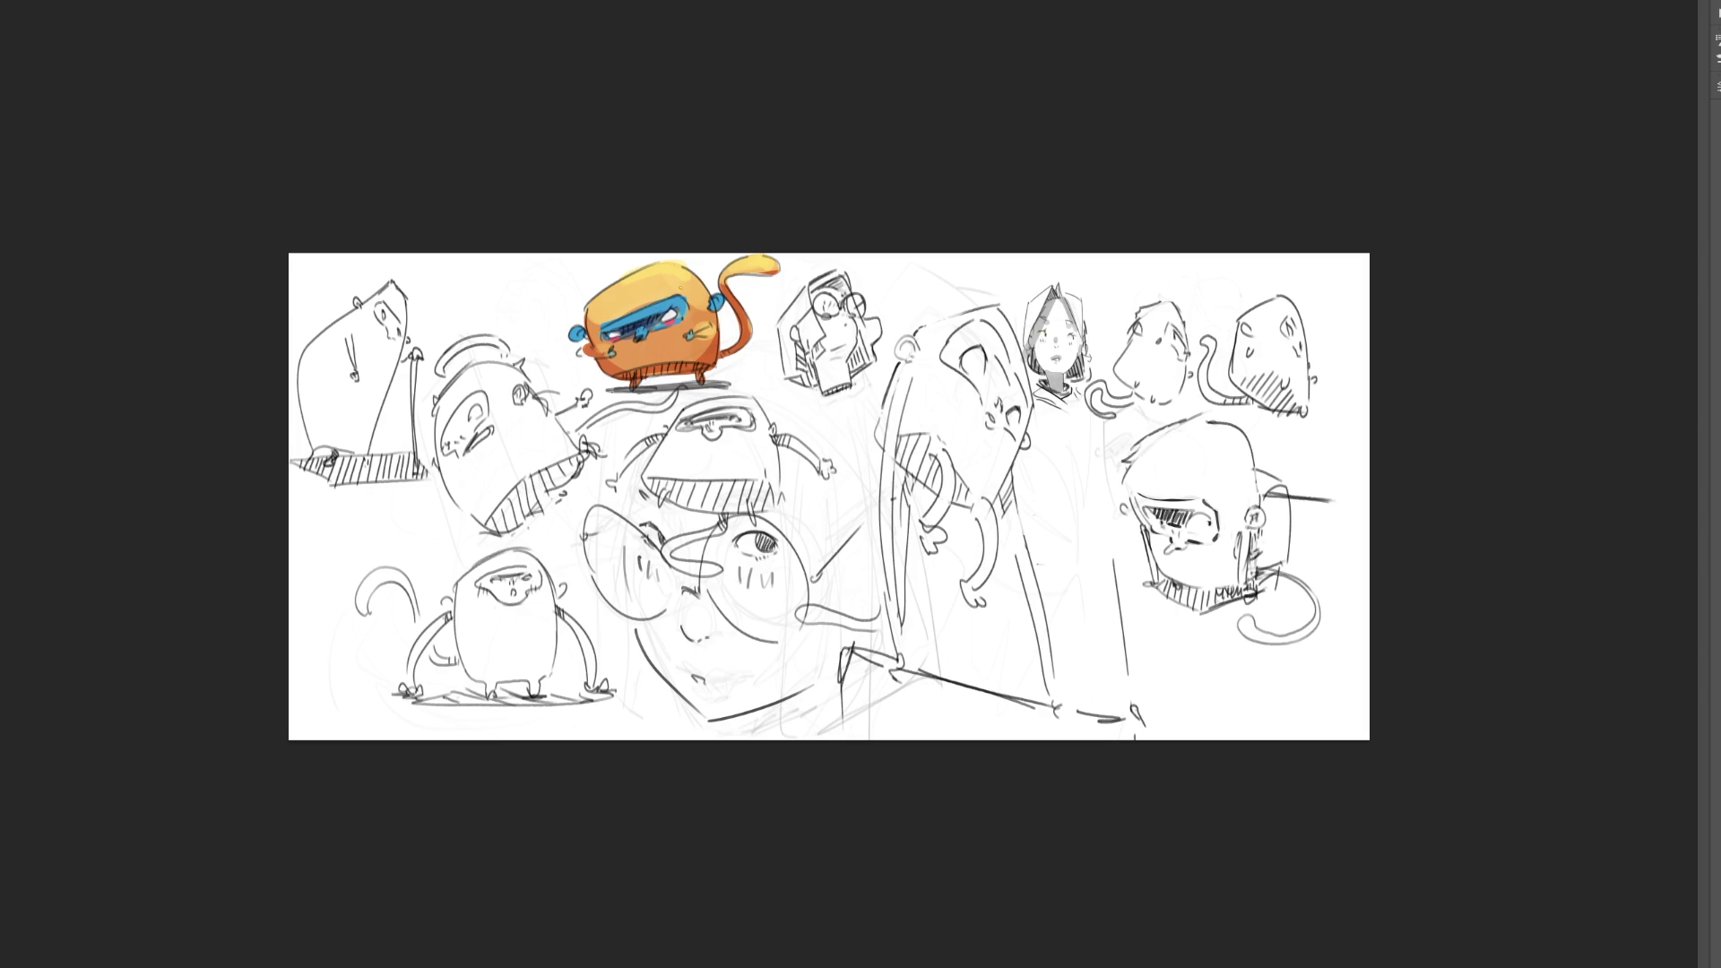
- Paint a light brush stroke over the orange creature's lower body
drag(646, 361, 707, 353)
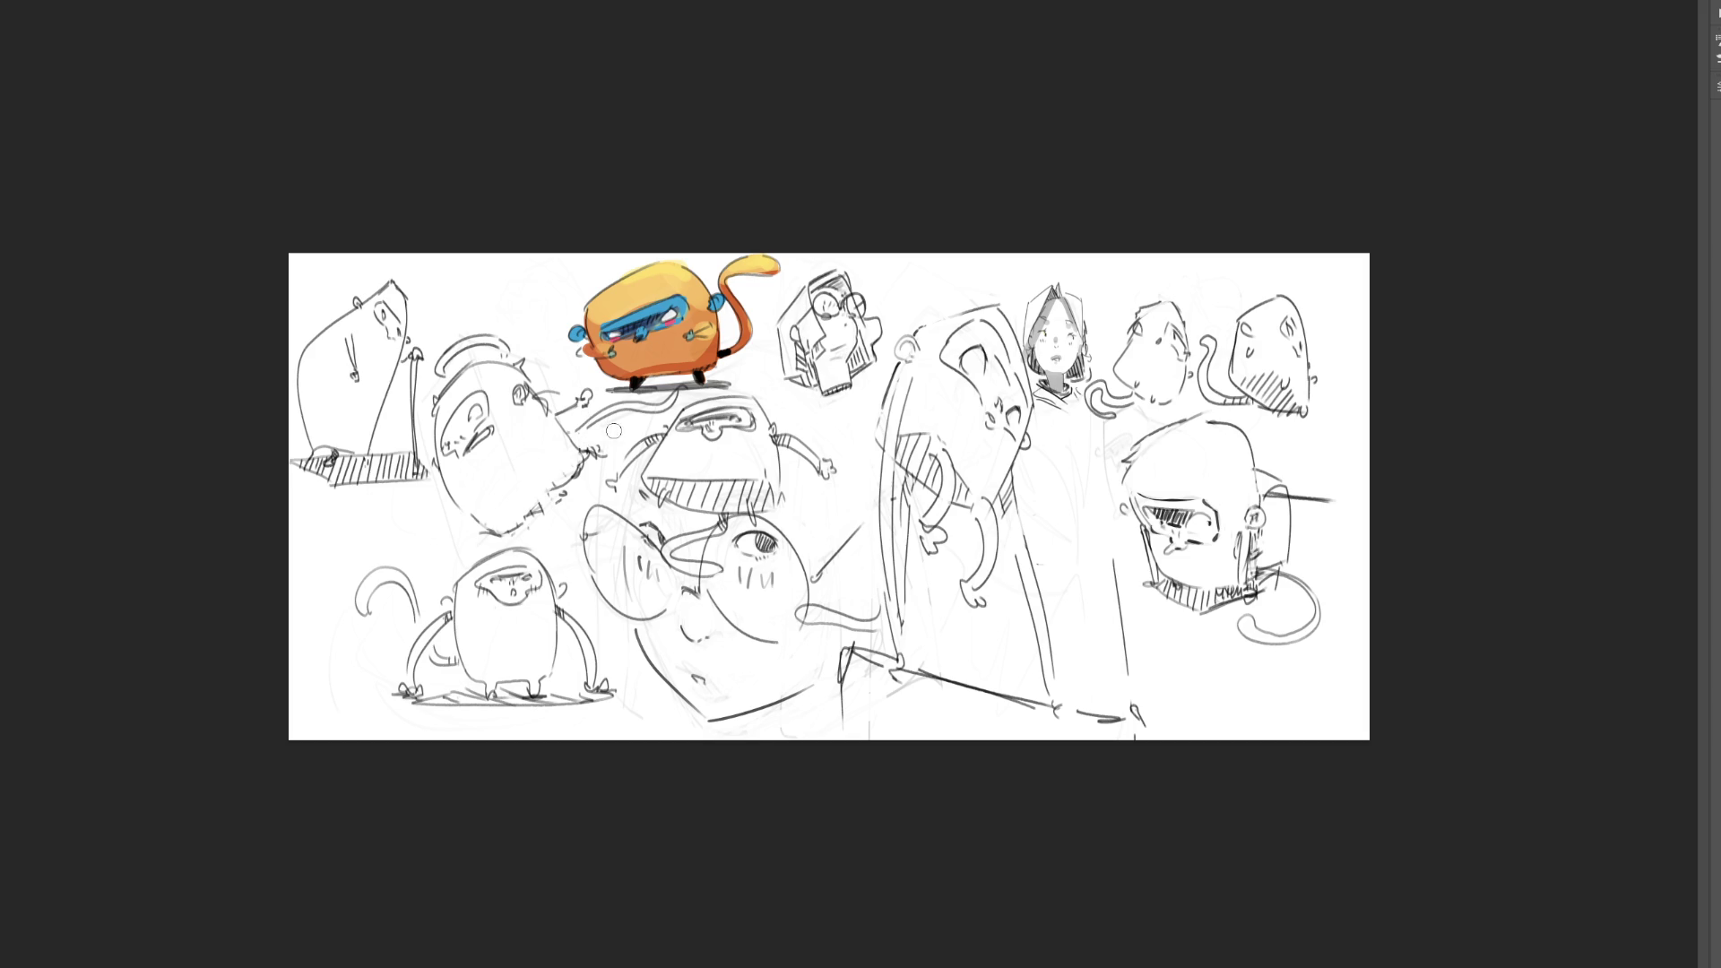
- Add a dark mark on the tilted face's jaw and a short stroke on its nose
click(590, 447)
key(ctrl+z)
drag(550, 493, 565, 490)
drag(574, 431, 587, 418)
- Shade the long-haired figure's eye area grey, undoing the too-thick attempts
mouse_move(904, 438)
mouse_down()
mouse_move(979, 495)
mouse_move(957, 444)
mouse_up()
key(ctrl+z)
key(ctrl+z)
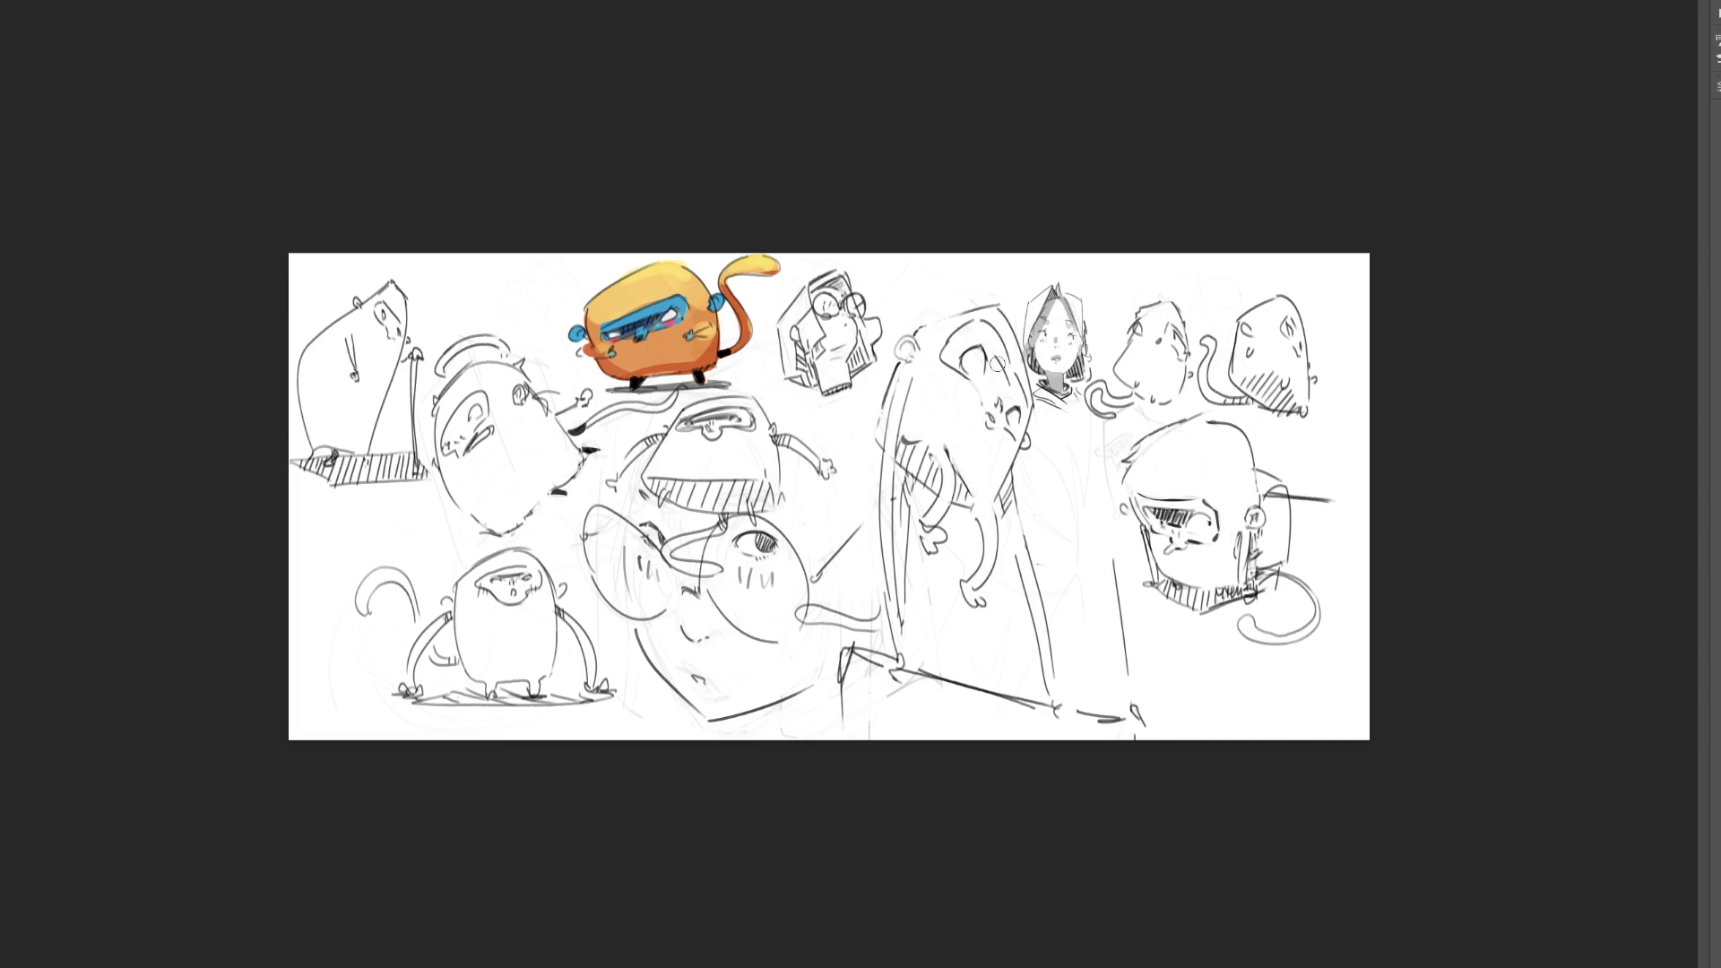
drag(990, 358, 1012, 397)
key(ctrl+z)
drag(1004, 385, 990, 367)
key(ctrl+plus)
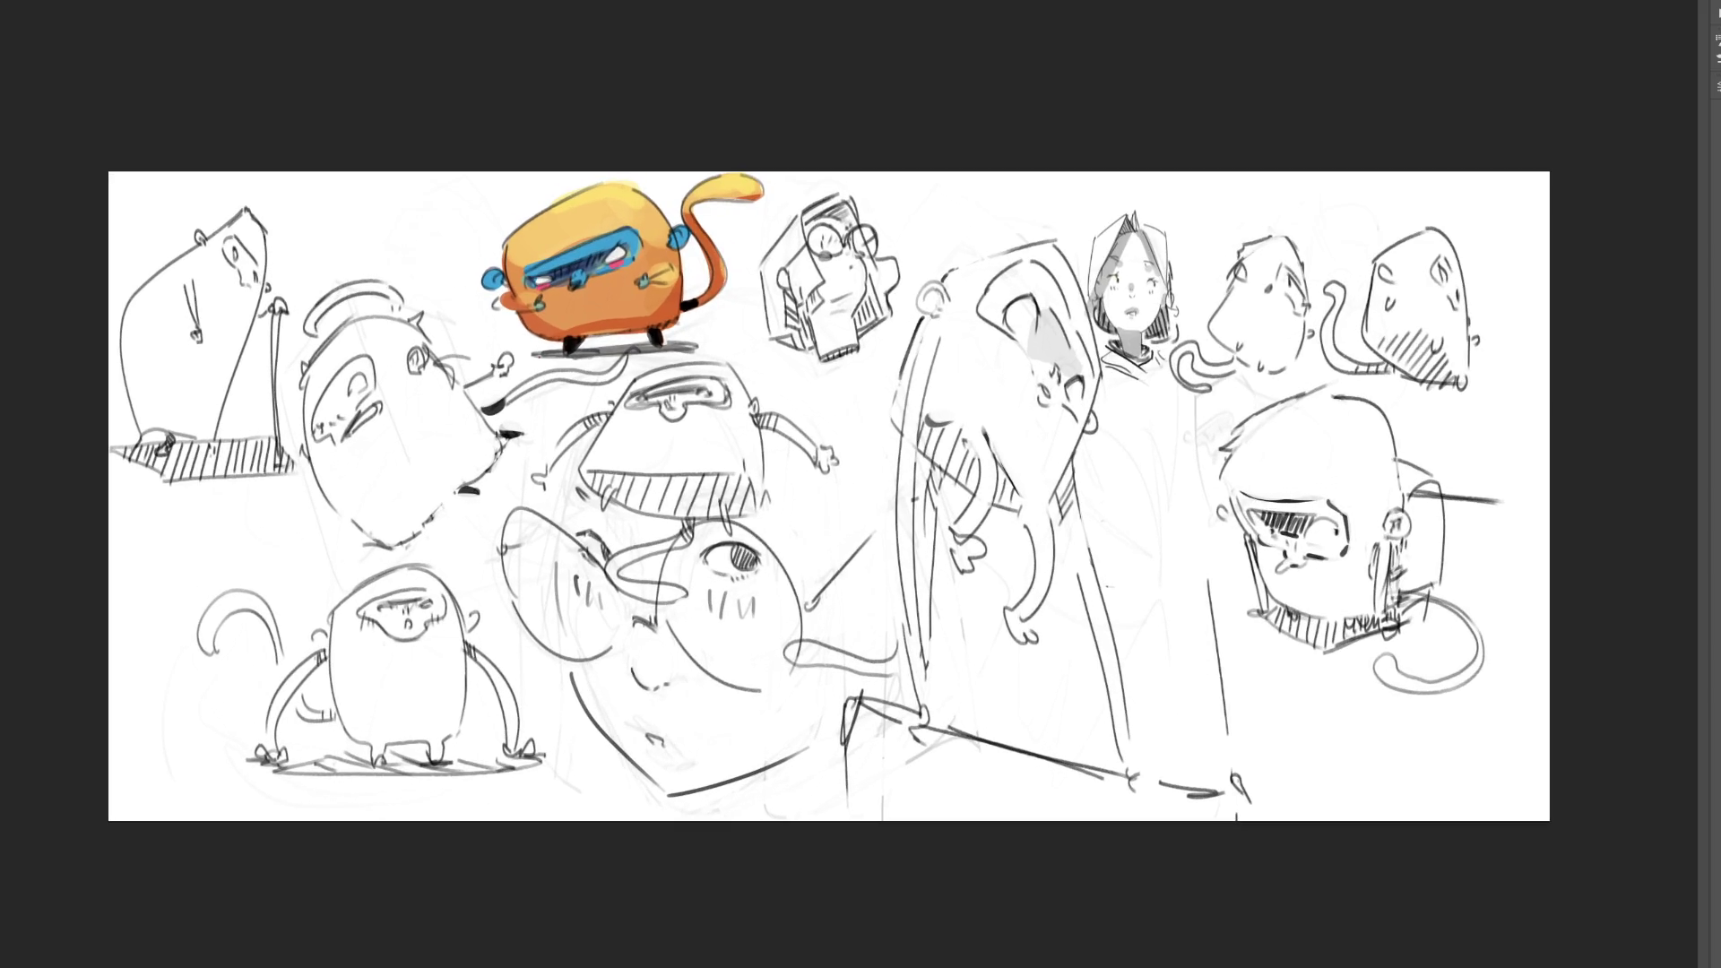
key(ctrl+plus)
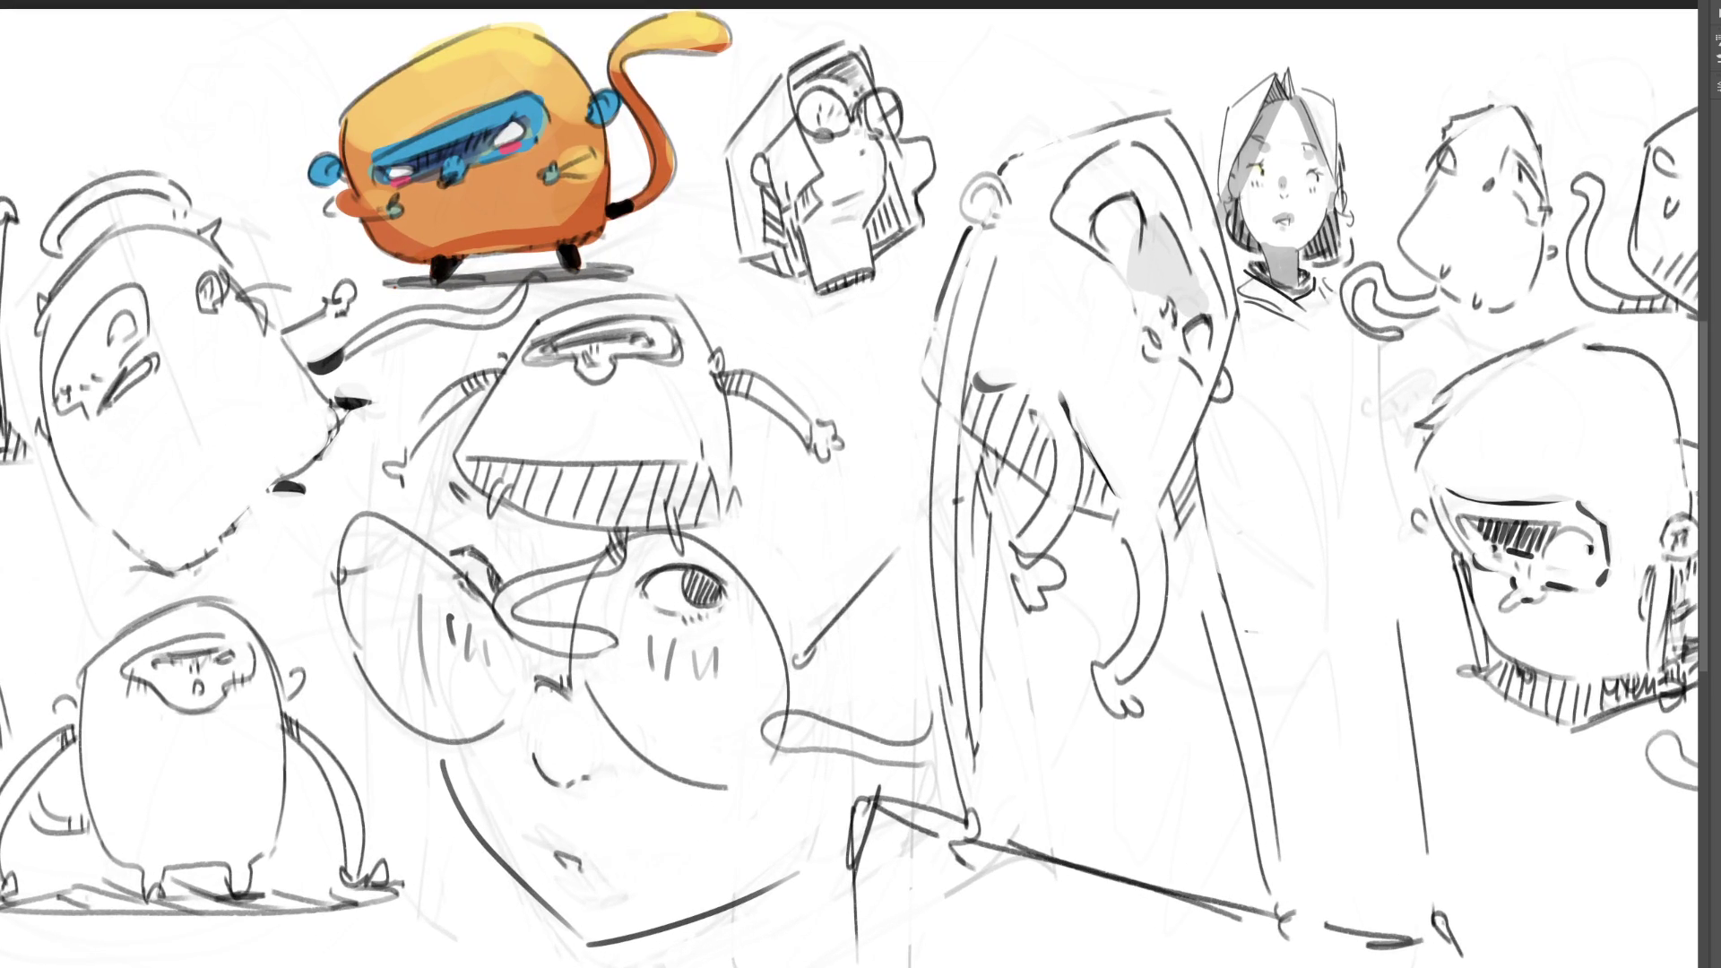
key(ctrl+minus)
key(ctrl+plus)
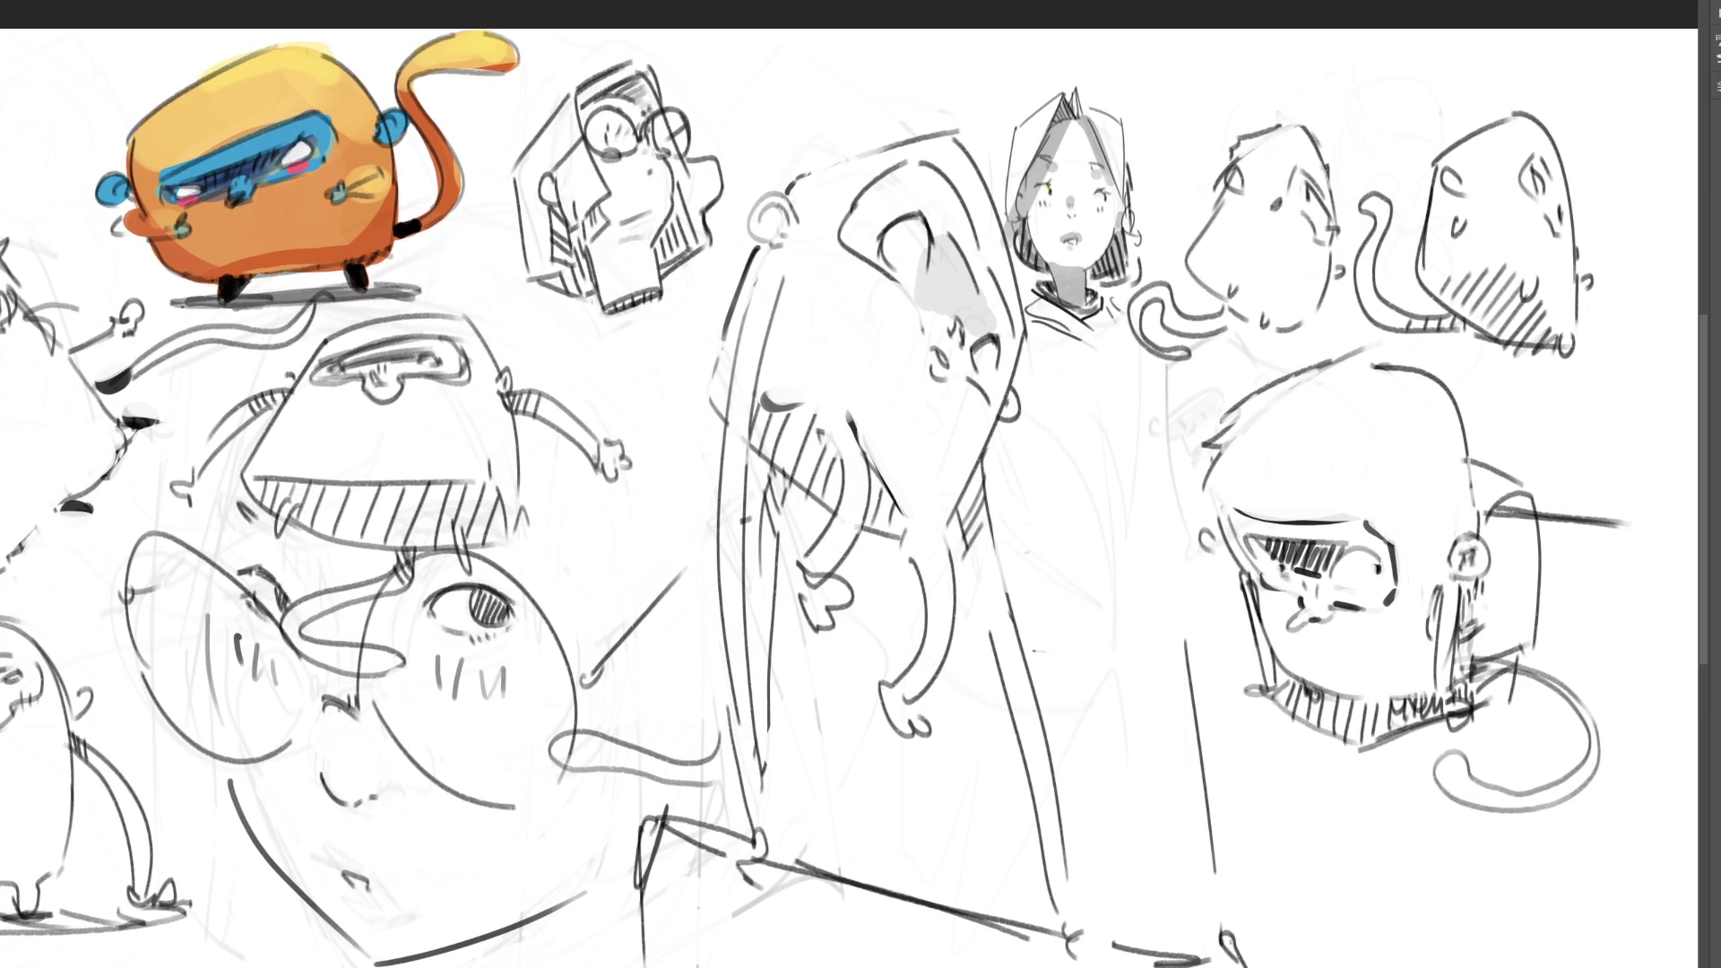
key(ctrl+z)
key(ctrl+shift+z)
key(ctrl+z)
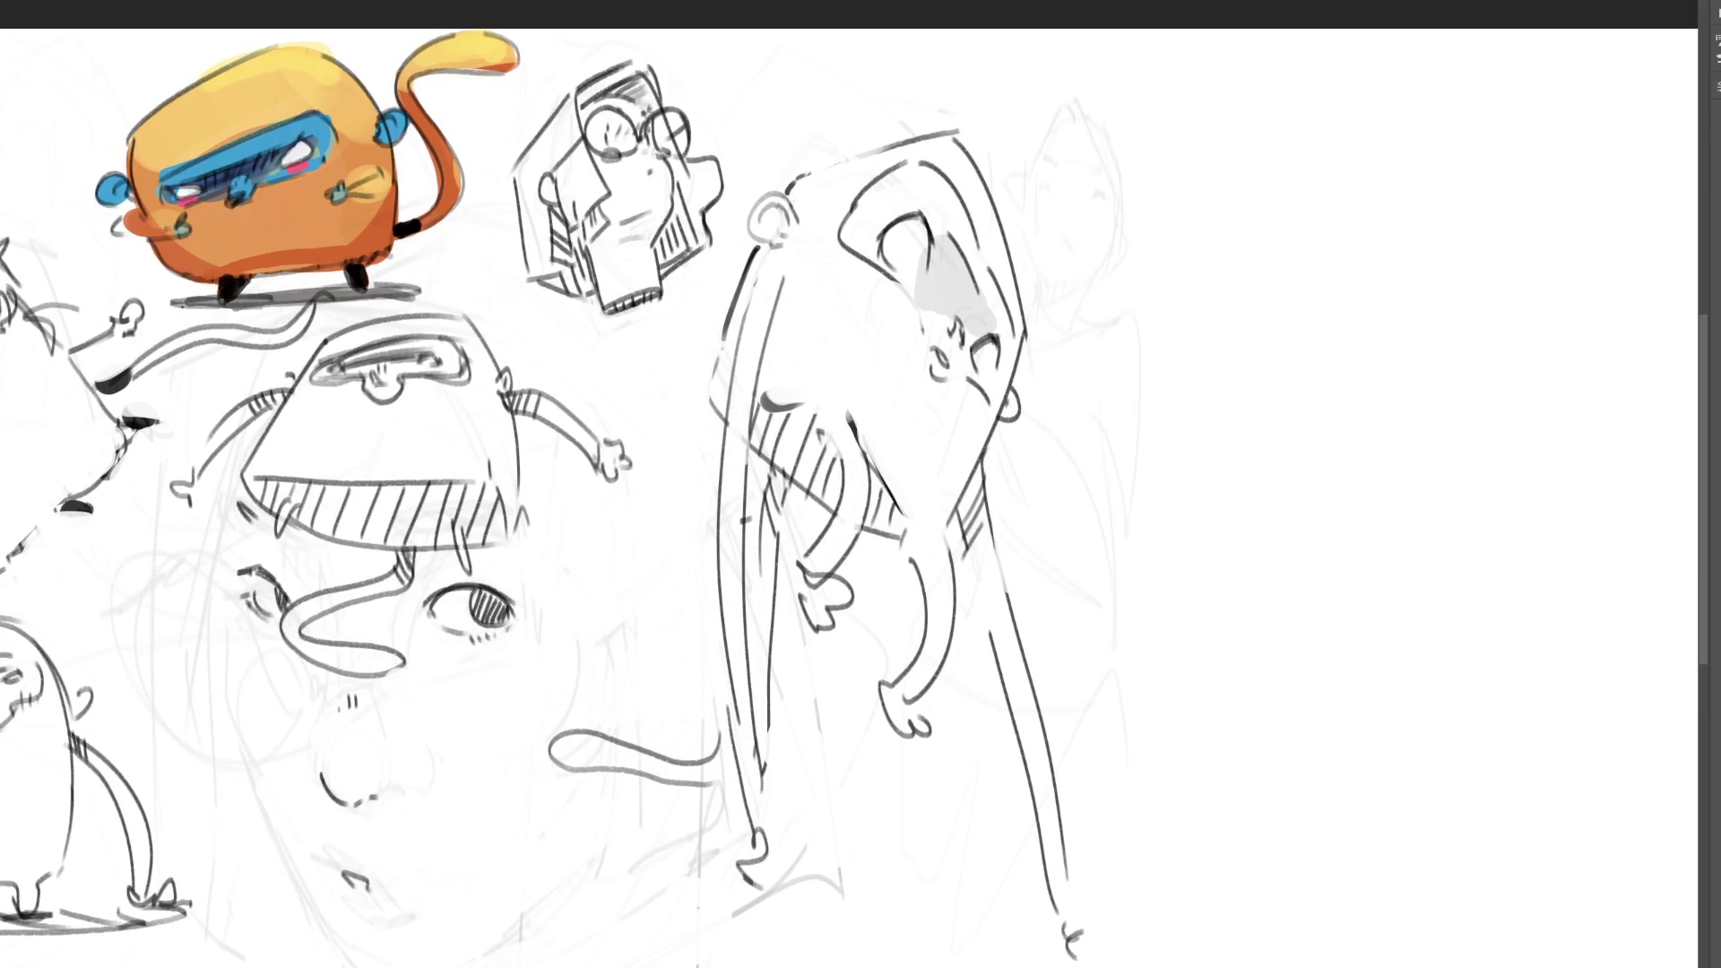
key(ctrl+shift+z)
key(ctrl+z)
key(ctrl+shift+z)
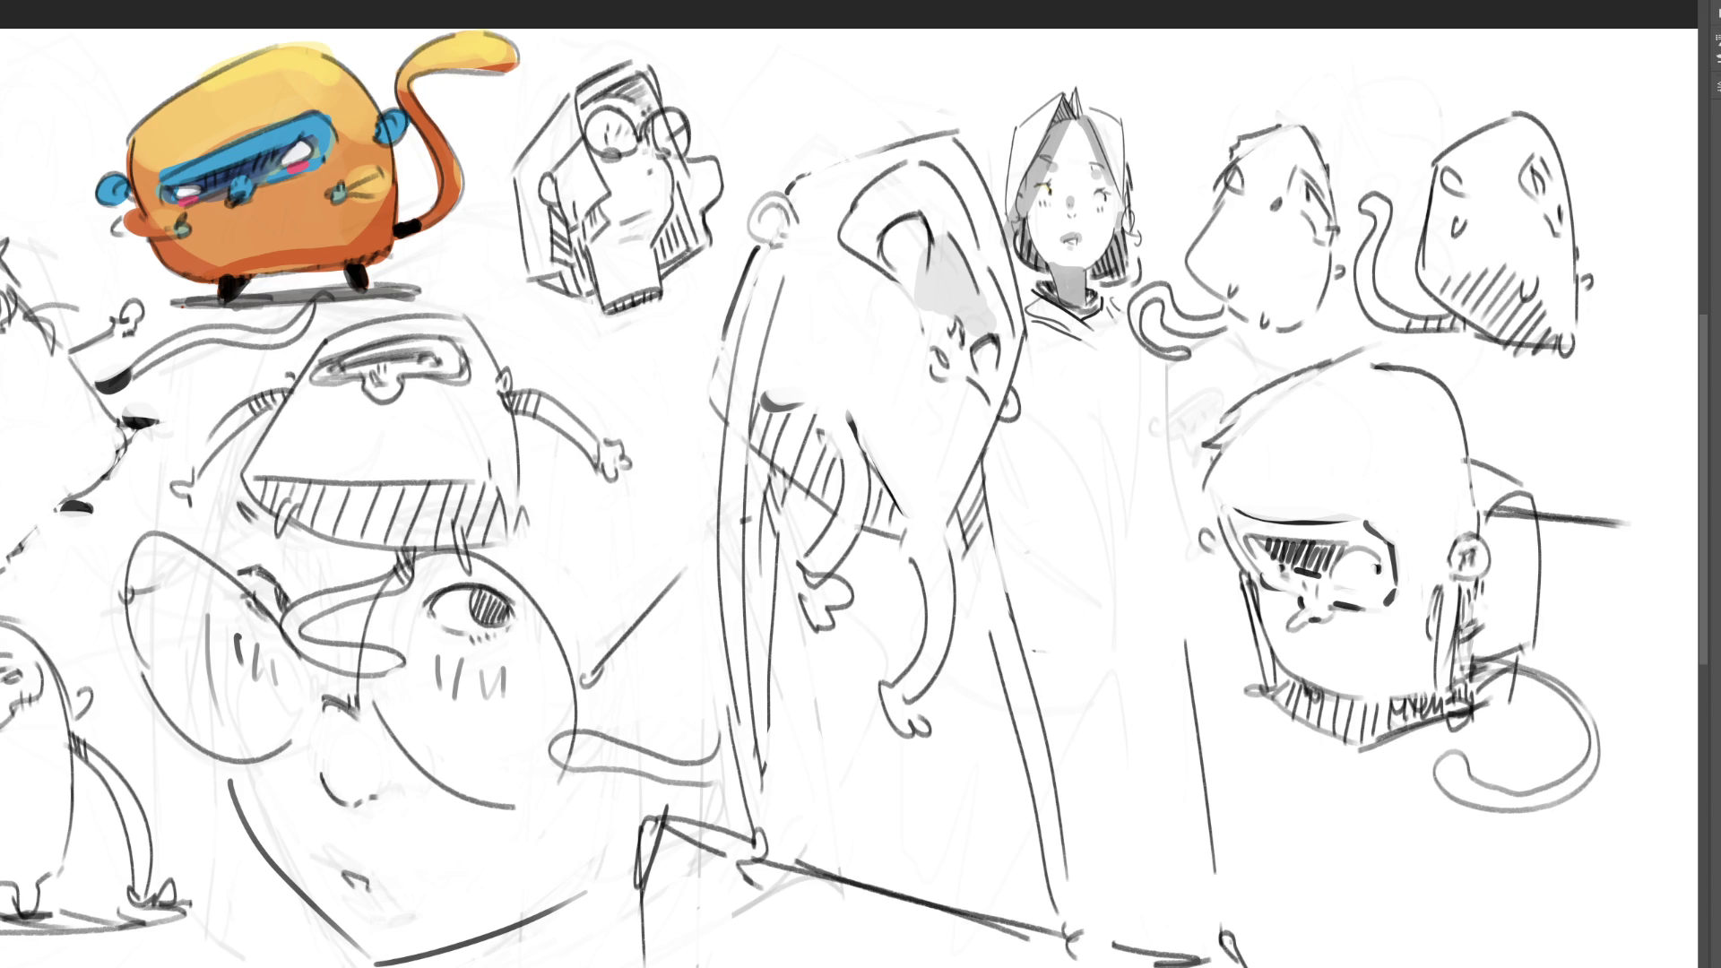
key(ctrl+minus)
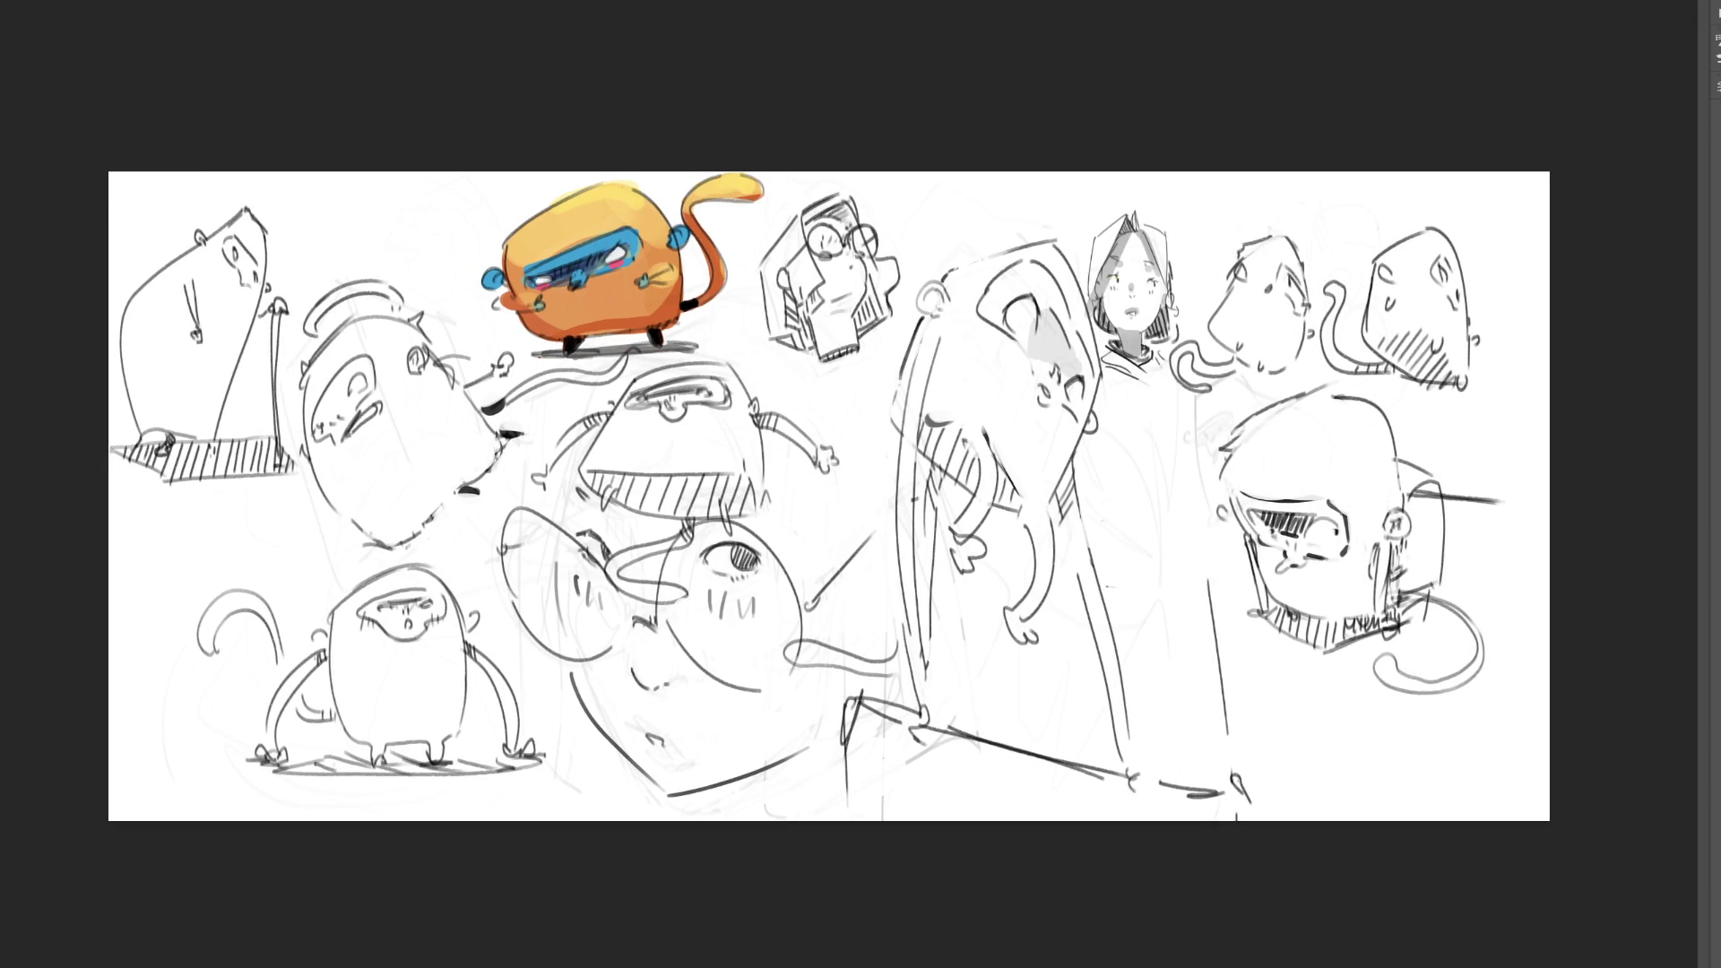
- Lasso the three right-hand heads, scale them to about 66% and move them into the lower-right corner
mouse_move(1533, 412)
mouse_down()
mouse_move(1549, 285)
mouse_move(1257, 195)
mouse_move(1170, 376)
mouse_move(1195, 538)
mouse_move(1282, 736)
mouse_move(1539, 411)
mouse_up()
key(ctrl+t)
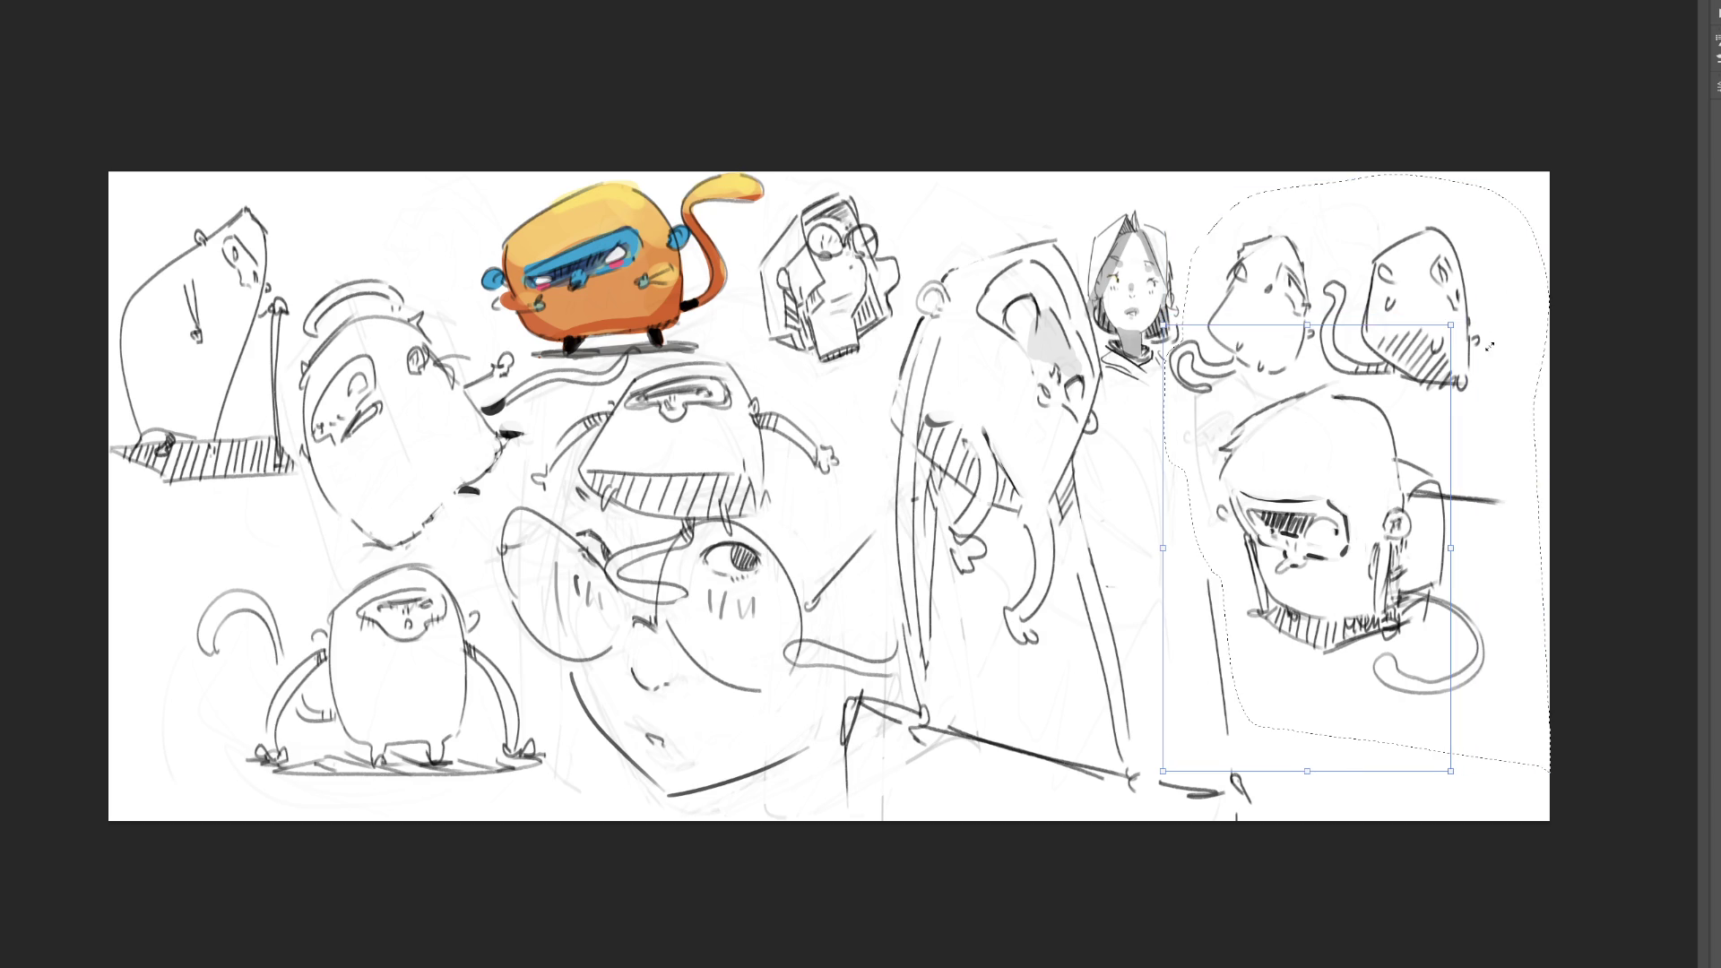
key(Return)
key(ctrl+t)
key(Escape)
mouse_move(1487, 429)
mouse_down()
mouse_move(1369, 182)
mouse_move(1210, 285)
mouse_move(1170, 369)
mouse_move(1292, 706)
mouse_move(1612, 539)
mouse_up()
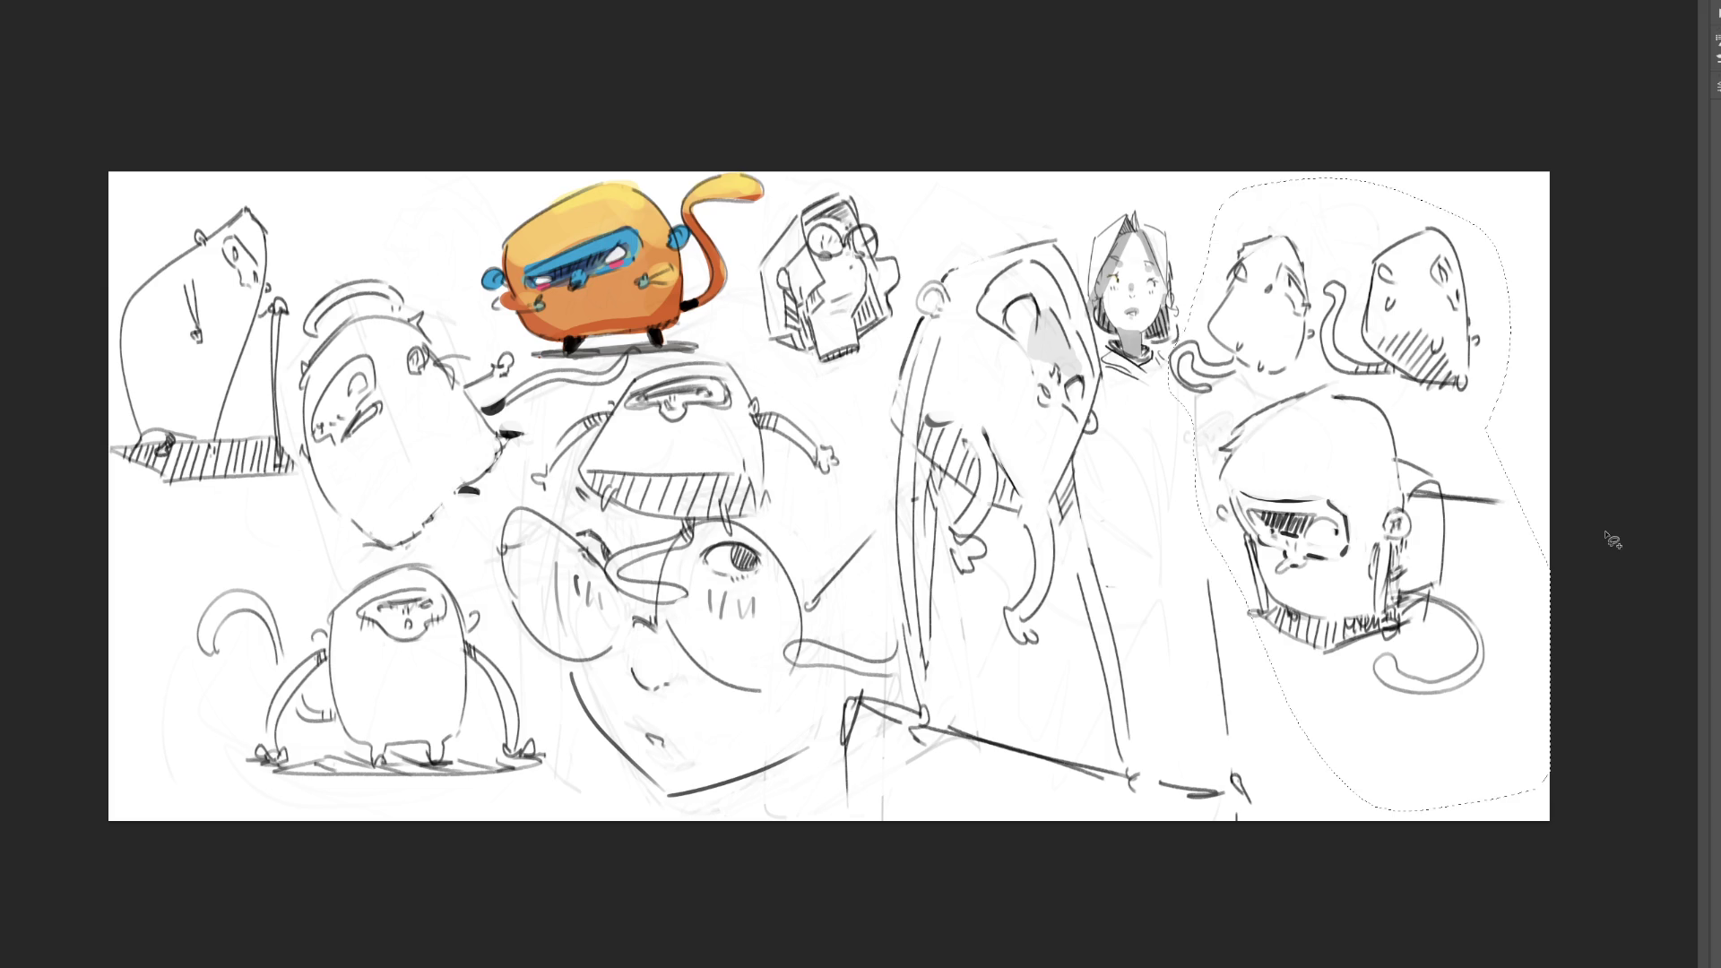
key(ctrl+t)
drag(1495, 223, 1353, 430)
mouse_move(1221, 435)
mouse_down()
mouse_move(1325, 525)
mouse_move(1300, 507)
mouse_up()
key(Return)
key(ctrl+d)
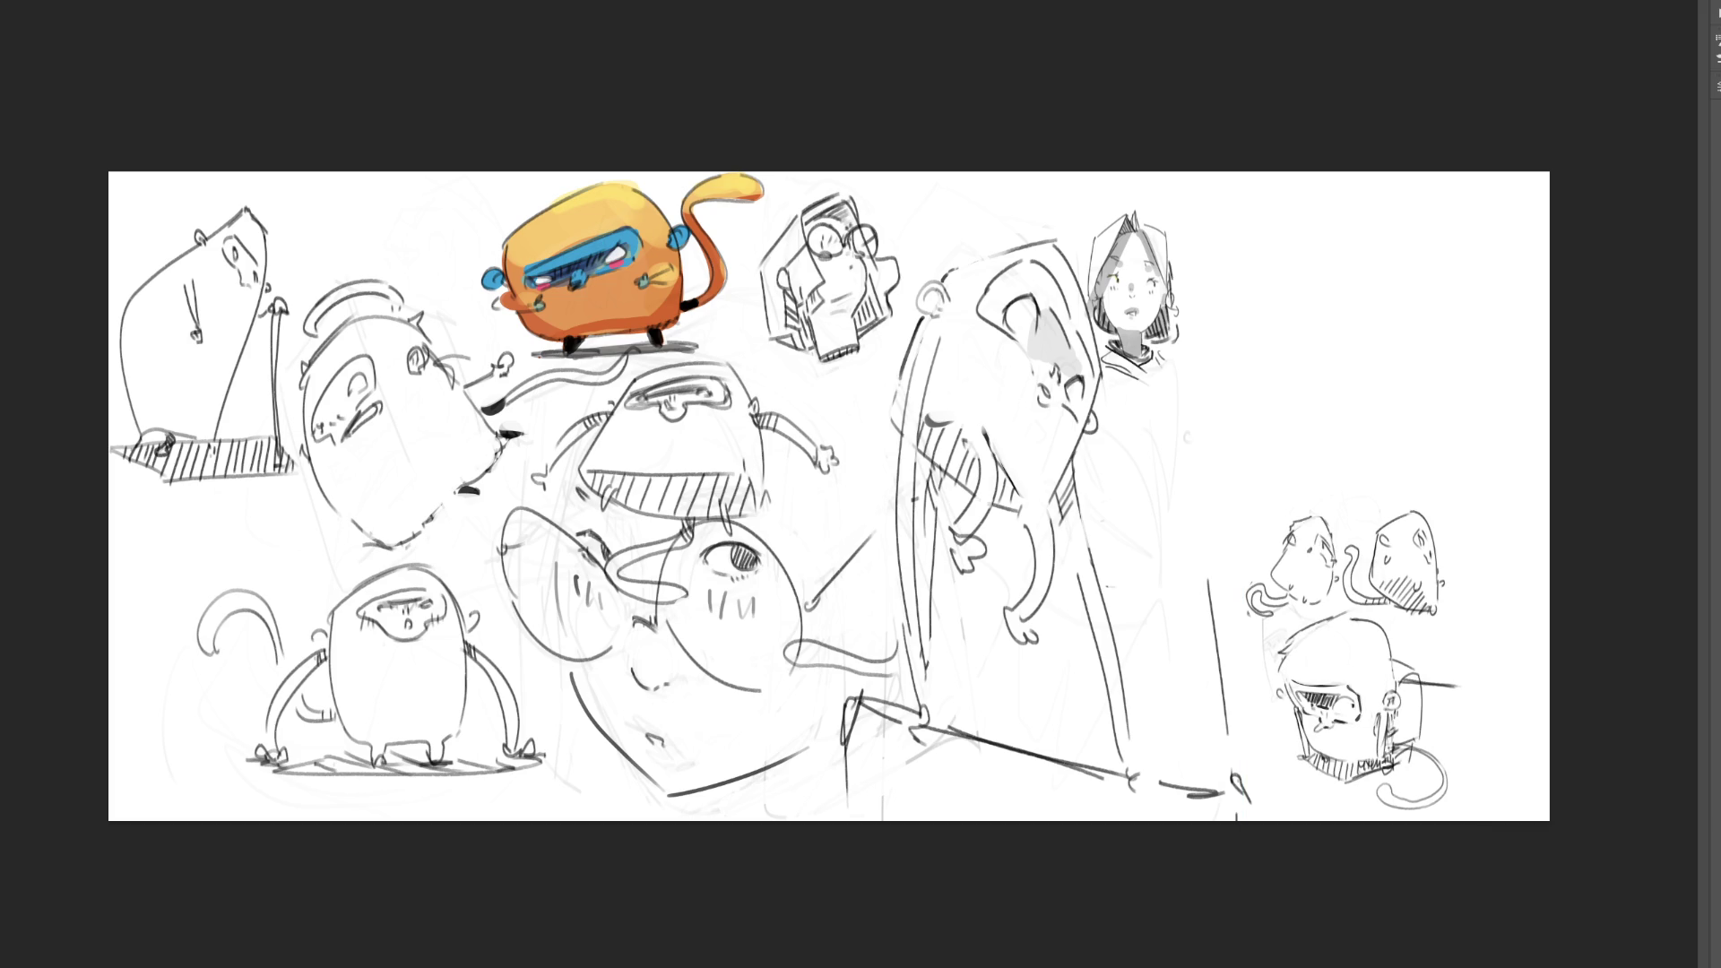
scroll(1225, 476, up, 3)
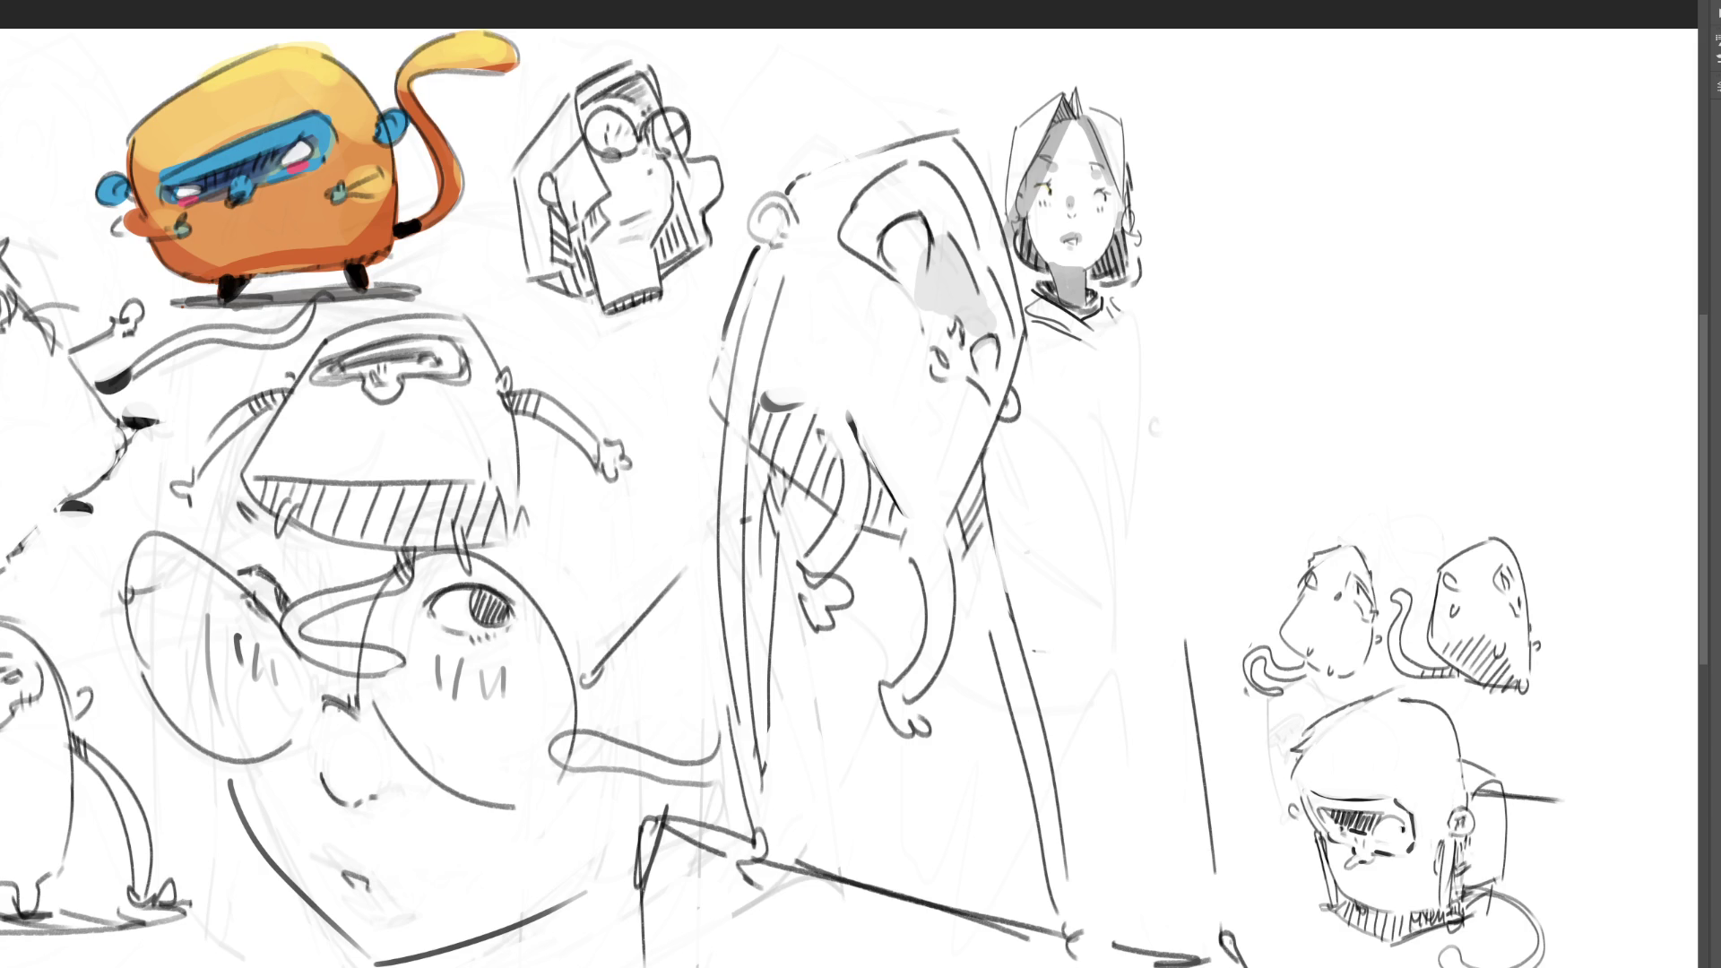
mouse_move(1215, 160)
mouse_down()
mouse_move(1256, 232)
mouse_move(1281, 103)
mouse_move(1318, 205)
mouse_up()
mouse_move(1228, 166)
mouse_down()
mouse_move(1279, 160)
mouse_move(1263, 233)
mouse_move(1310, 224)
mouse_up()
mouse_move(1282, 106)
mouse_down()
mouse_move(1377, 206)
mouse_move(1350, 219)
mouse_move(1415, 121)
mouse_move(1397, 183)
mouse_up()
key(ctrl+z)
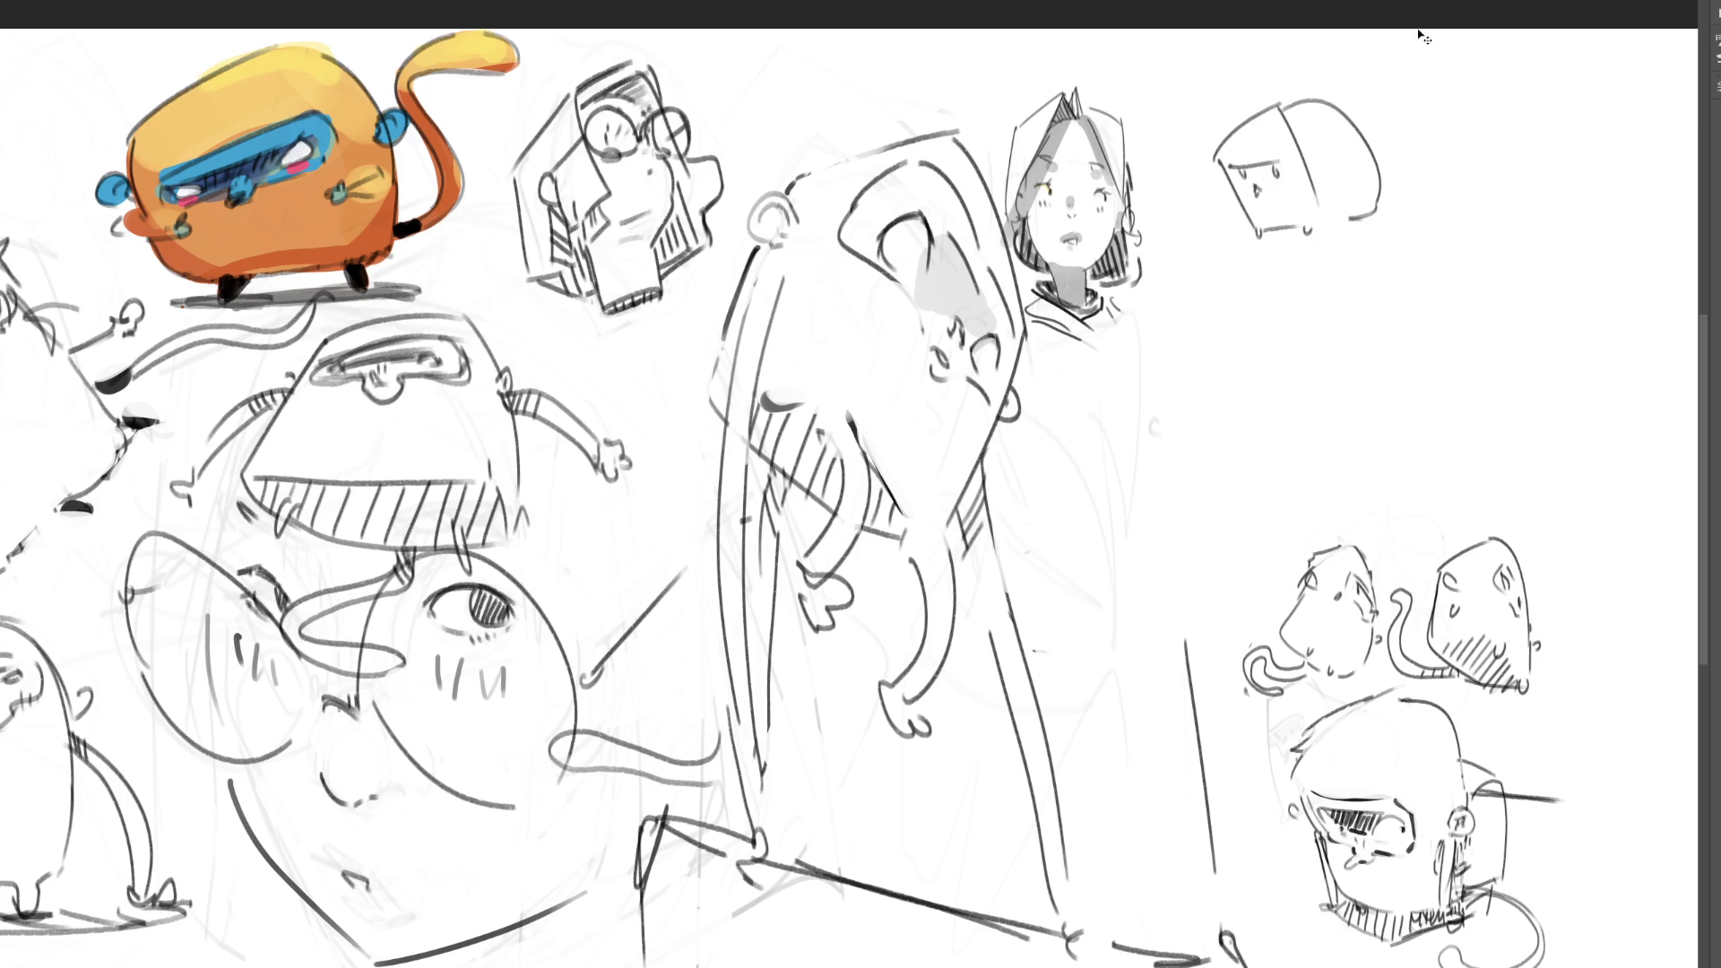
key(ctrl+z)
key(ctrl+z)
mouse_move(1319, 208)
mouse_down()
mouse_move(1316, 227)
mouse_move(1255, 209)
mouse_move(1343, 128)
mouse_move(1333, 207)
mouse_move(1372, 228)
mouse_move(1352, 216)
mouse_up()
key(ctrl+z)
key(ctrl+z)
key(bracketright)
key(bracketright)
key(bracketright)
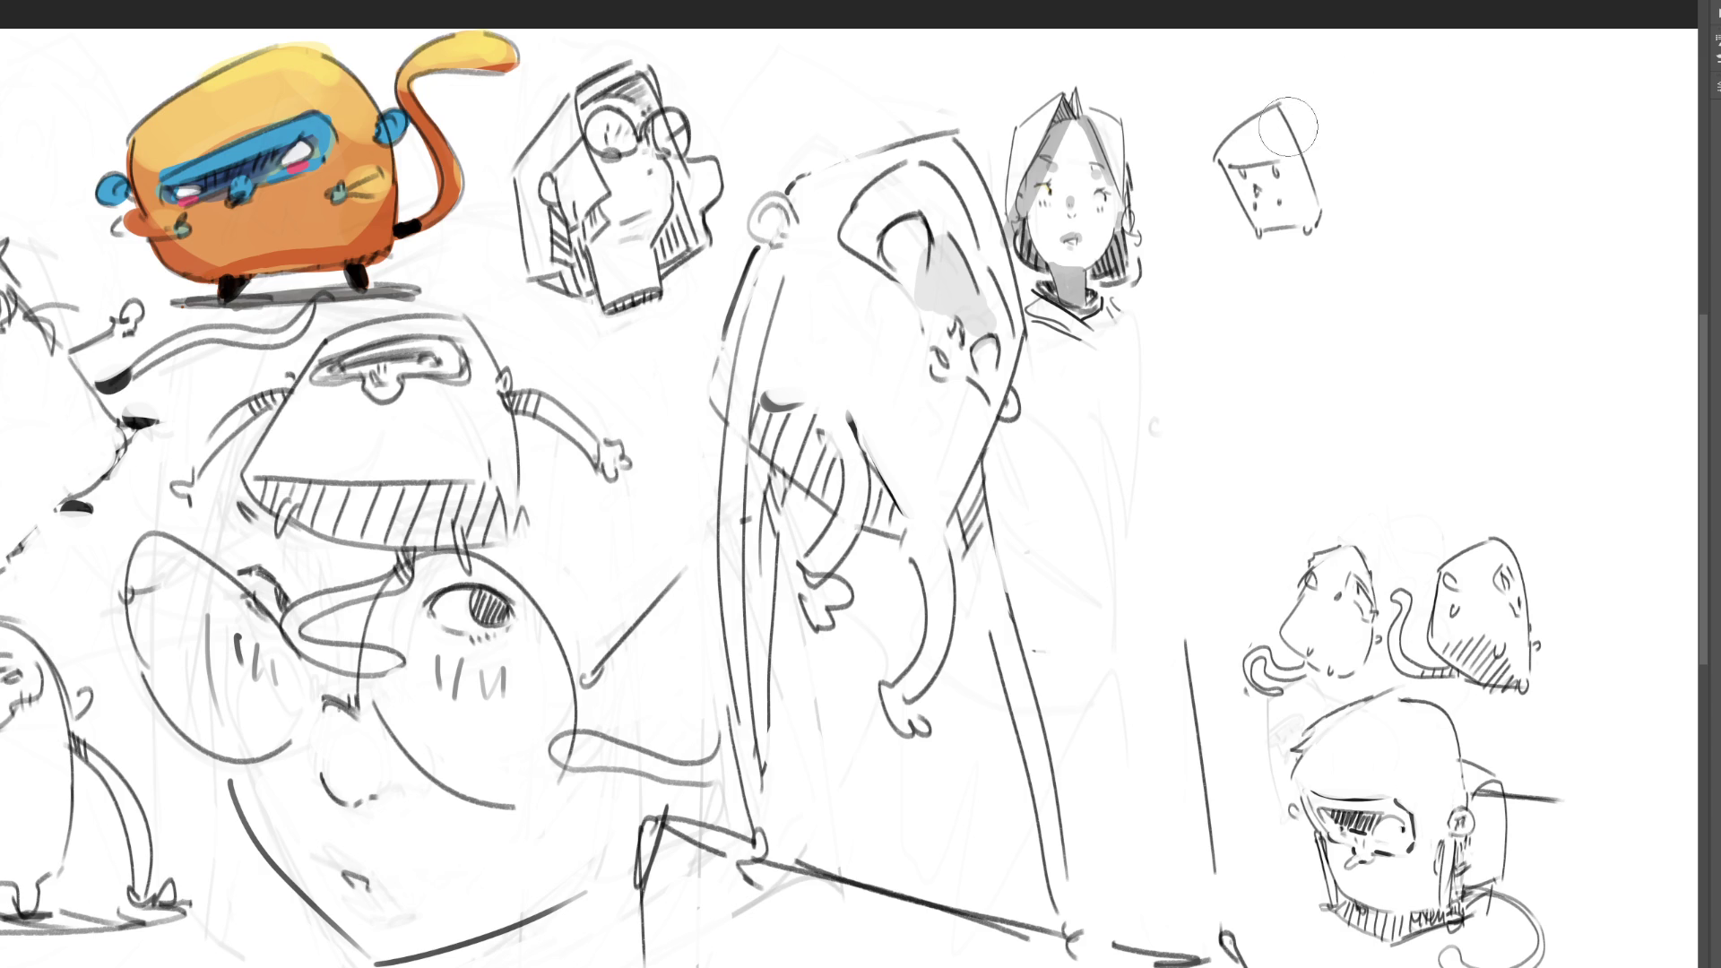
mouse_move(1291, 84)
mouse_down()
mouse_move(1243, 135)
mouse_move(1317, 254)
mouse_up()
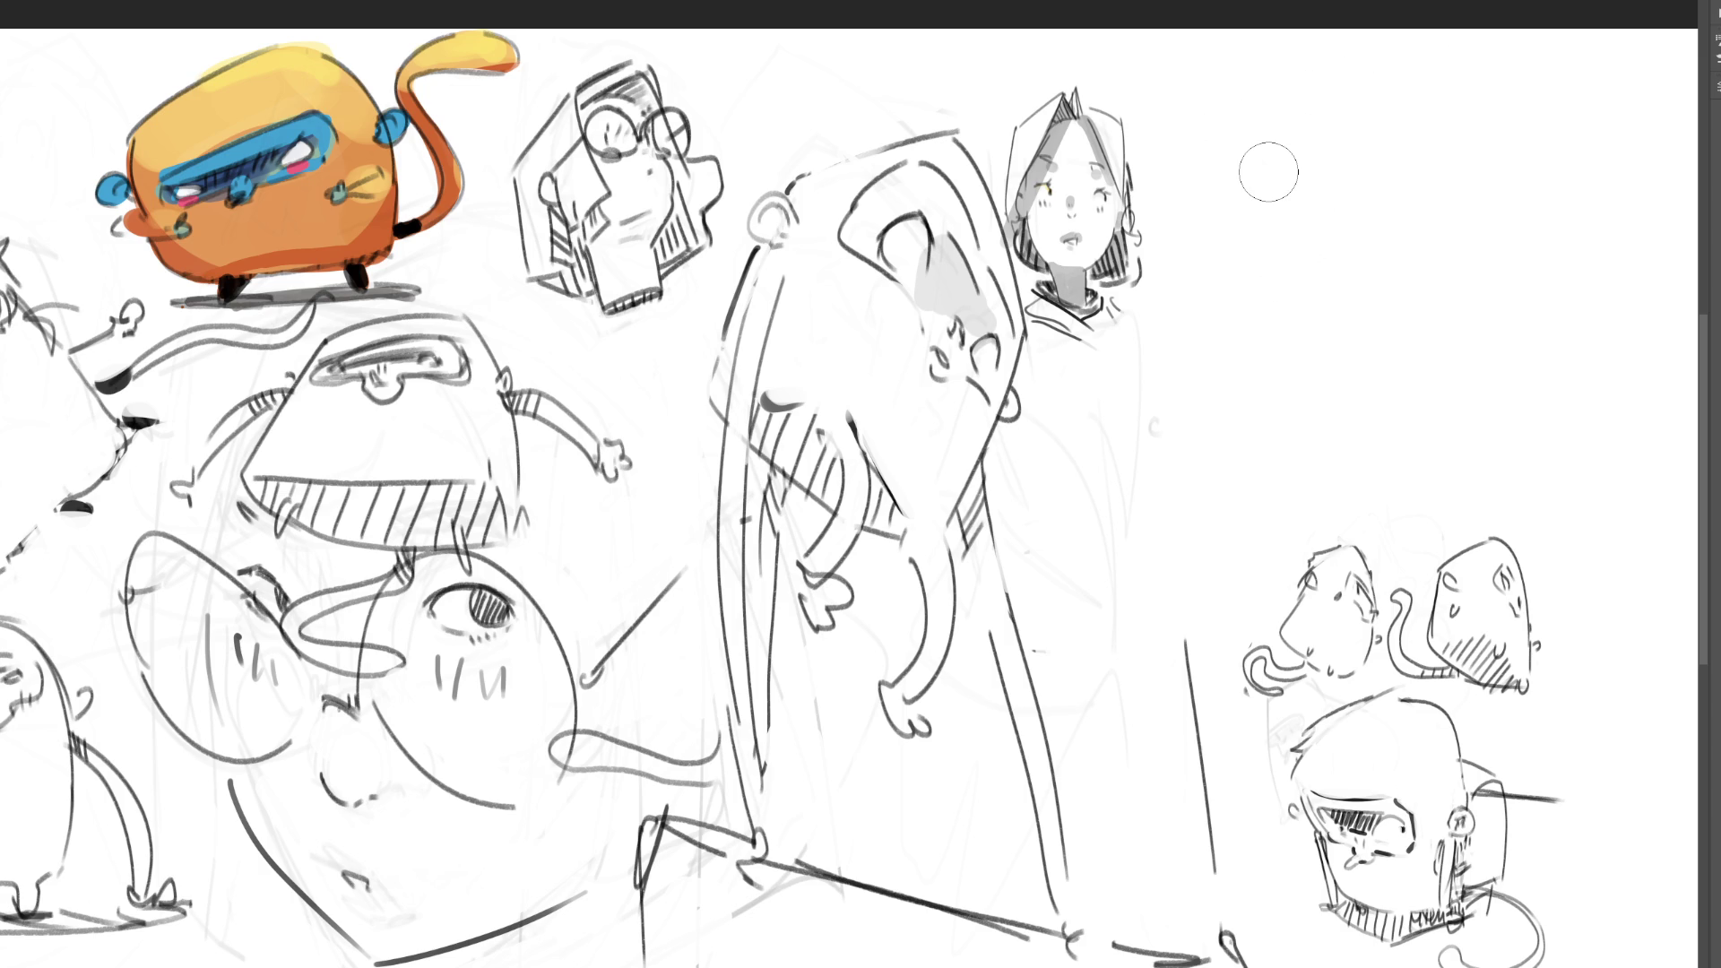
key(b)
mouse_move(1287, 156)
mouse_down()
mouse_move(1173, 326)
mouse_move(1255, 216)
mouse_move(1135, 317)
mouse_move(1502, 191)
mouse_up()
key(ctrl+z)
- Brush the letters 'BRB' to the right of the girl's head, then zoom out to view the whole sheet
mouse_move(1188, 131)
mouse_down()
mouse_move(1165, 145)
mouse_move(1197, 237)
mouse_move(1318, 215)
mouse_move(1378, 262)
mouse_up()
mouse_move(1350, 353)
mouse_down()
mouse_move(1362, 367)
mouse_move(1340, 446)
mouse_up()
key(ctrl+minus)
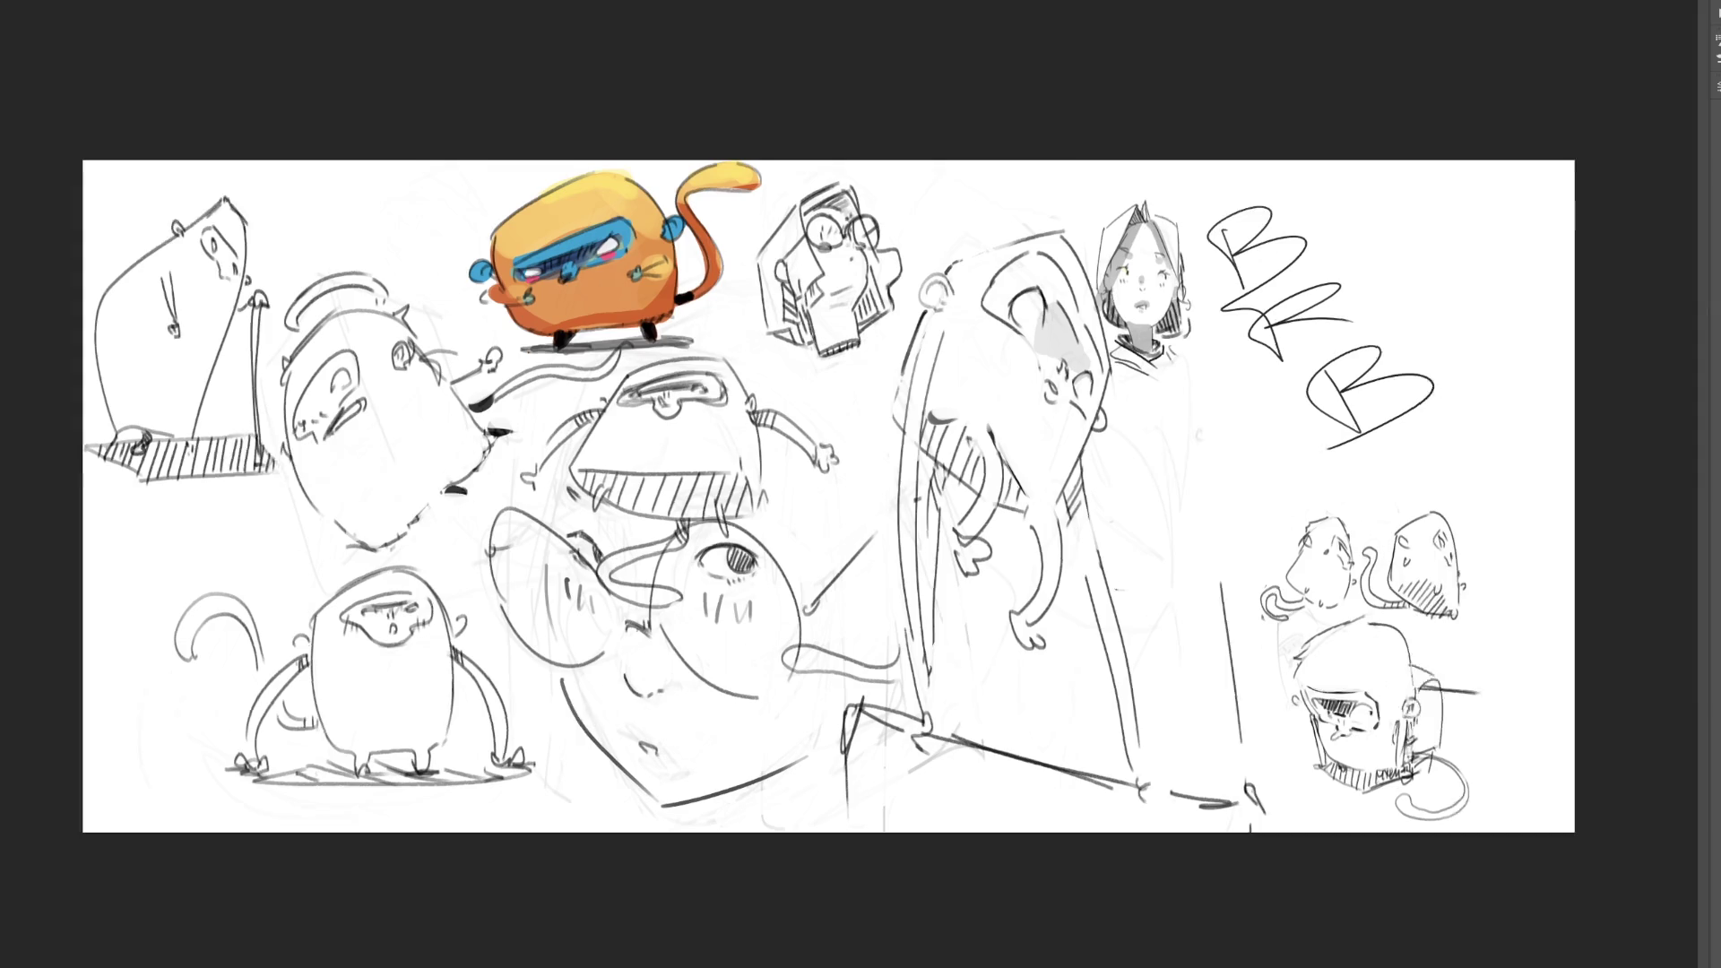
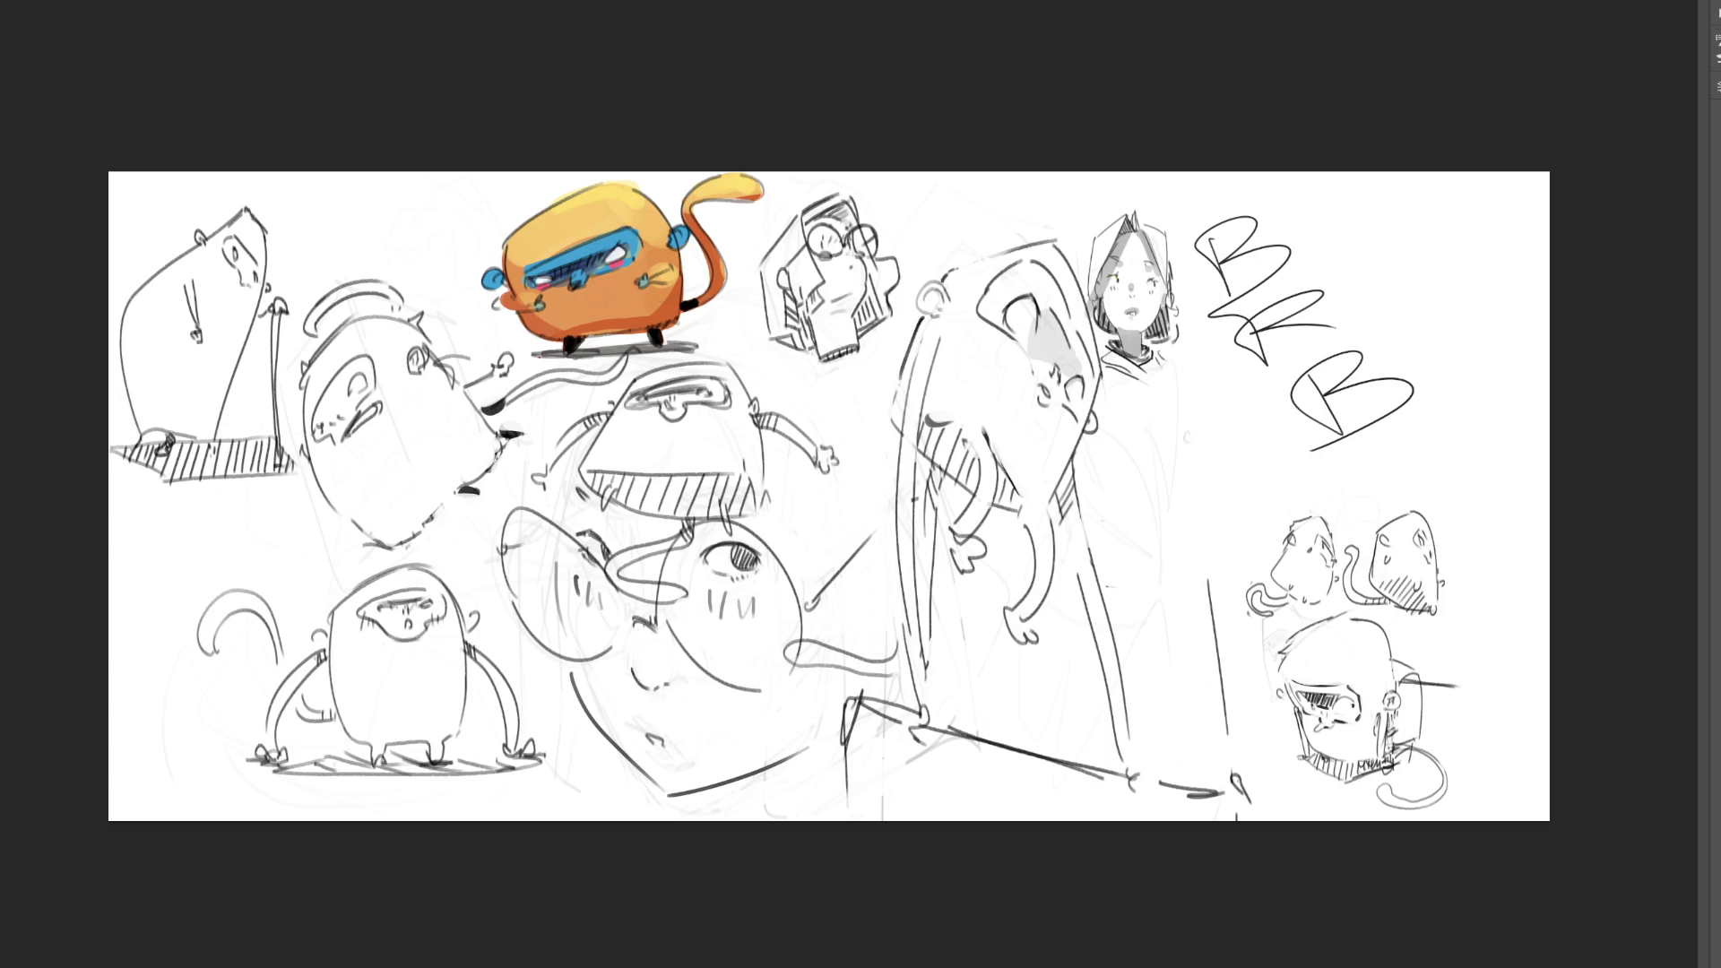
- Lasso-select and delete the large BRB lettering, then begin the first stroke of new lettering
mouse_move(1365, 238)
mouse_down()
mouse_move(1228, 191)
mouse_move(1194, 309)
mouse_move(1304, 504)
mouse_move(1573, 364)
mouse_up()
key(Delete)
click(1497, 375)
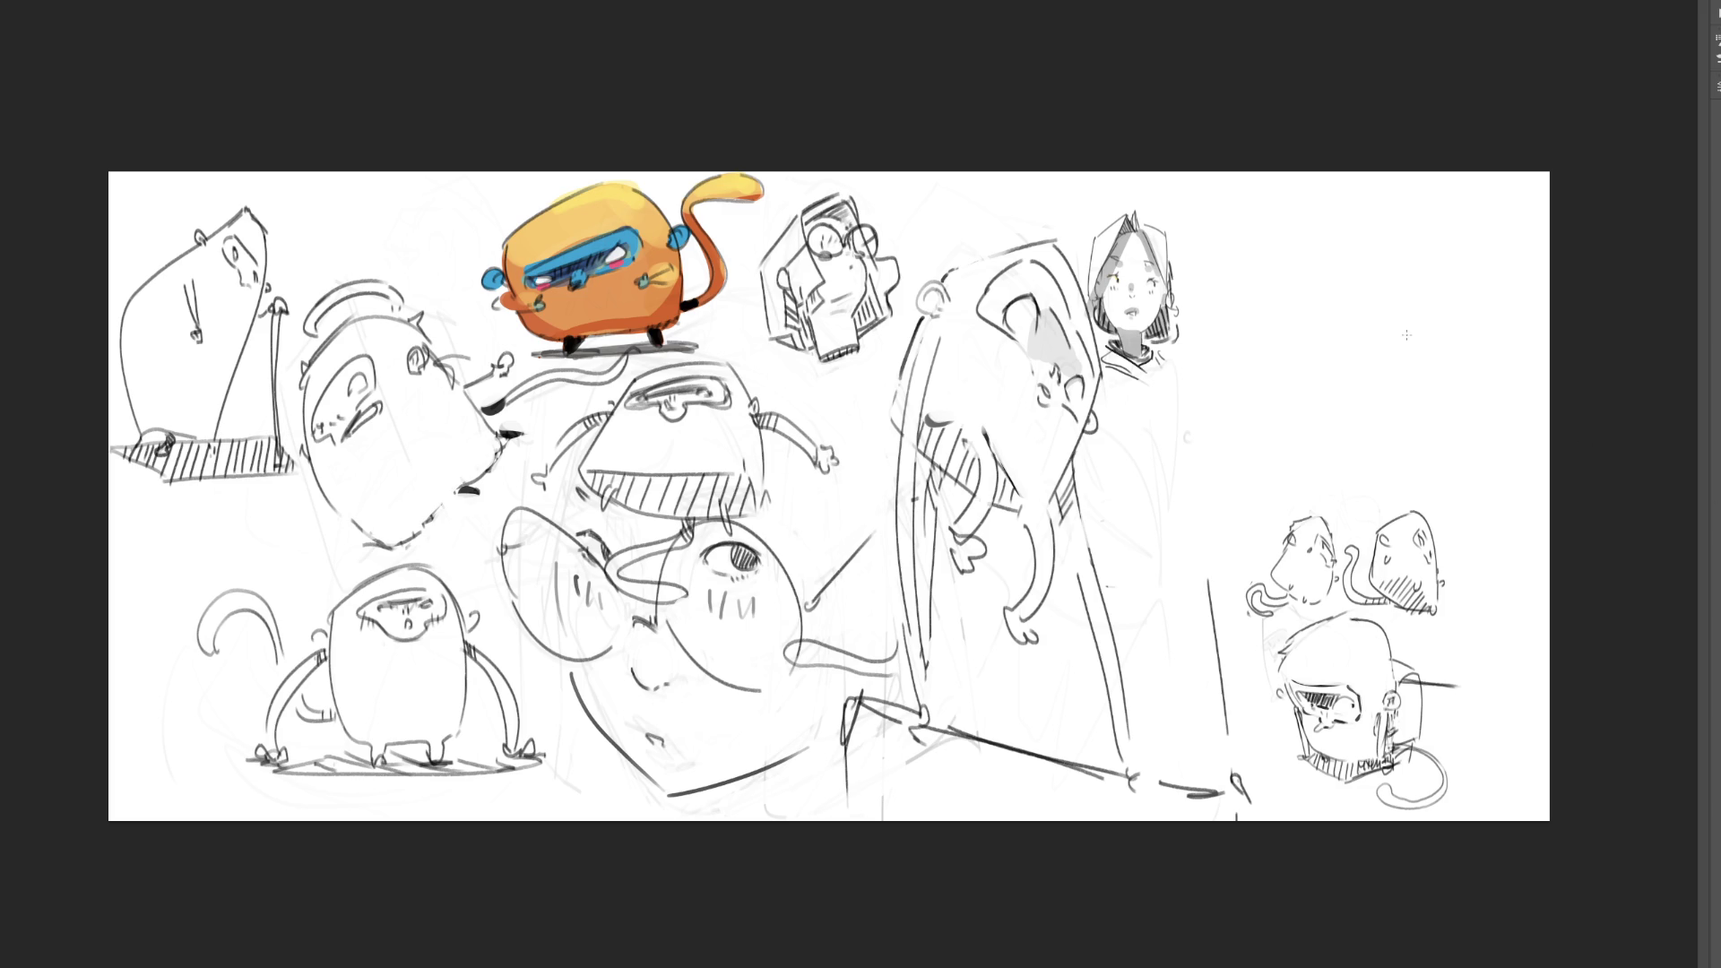
drag(1228, 231, 1244, 300)
- Draw the remaining letter strokes, finishing the final B with an underline
mouse_move(1223, 244)
mouse_down()
mouse_move(1259, 219)
mouse_move(1273, 367)
mouse_move(1348, 420)
mouse_up()
drag(1356, 368, 1419, 421)
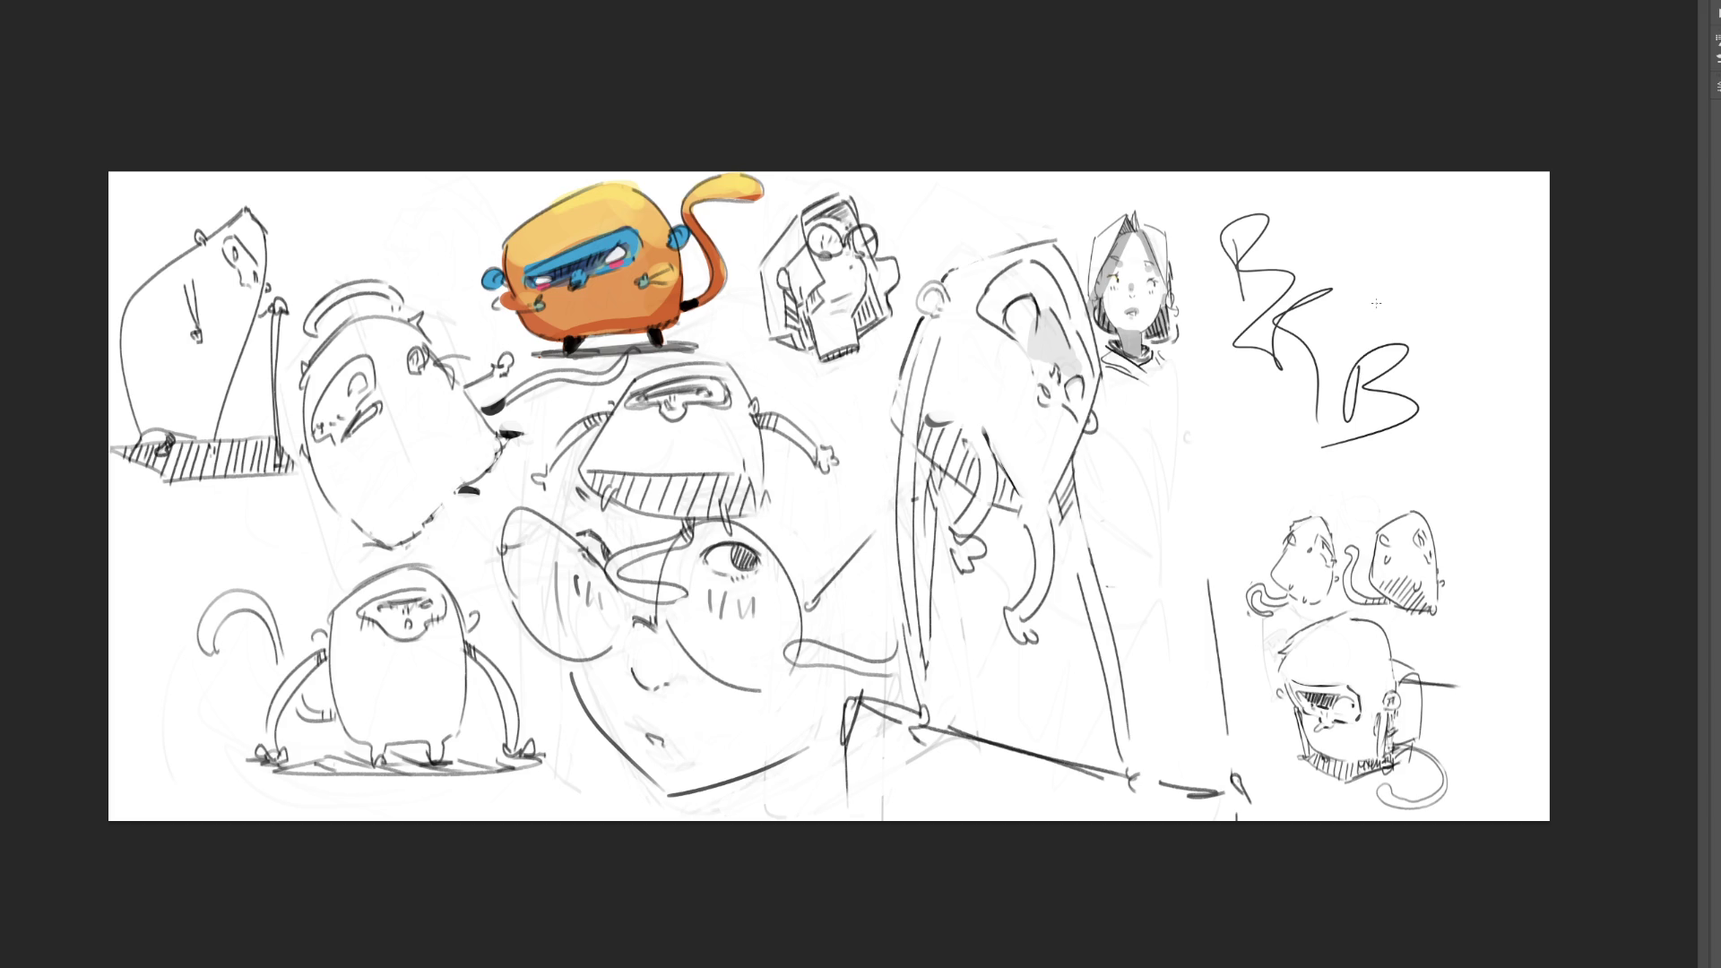
- Add strokes to the B, undo until the BRB lettering is gone, then stroke beside the girl's head
drag(1333, 311, 1400, 385)
scroll(1253, 515, up, 3)
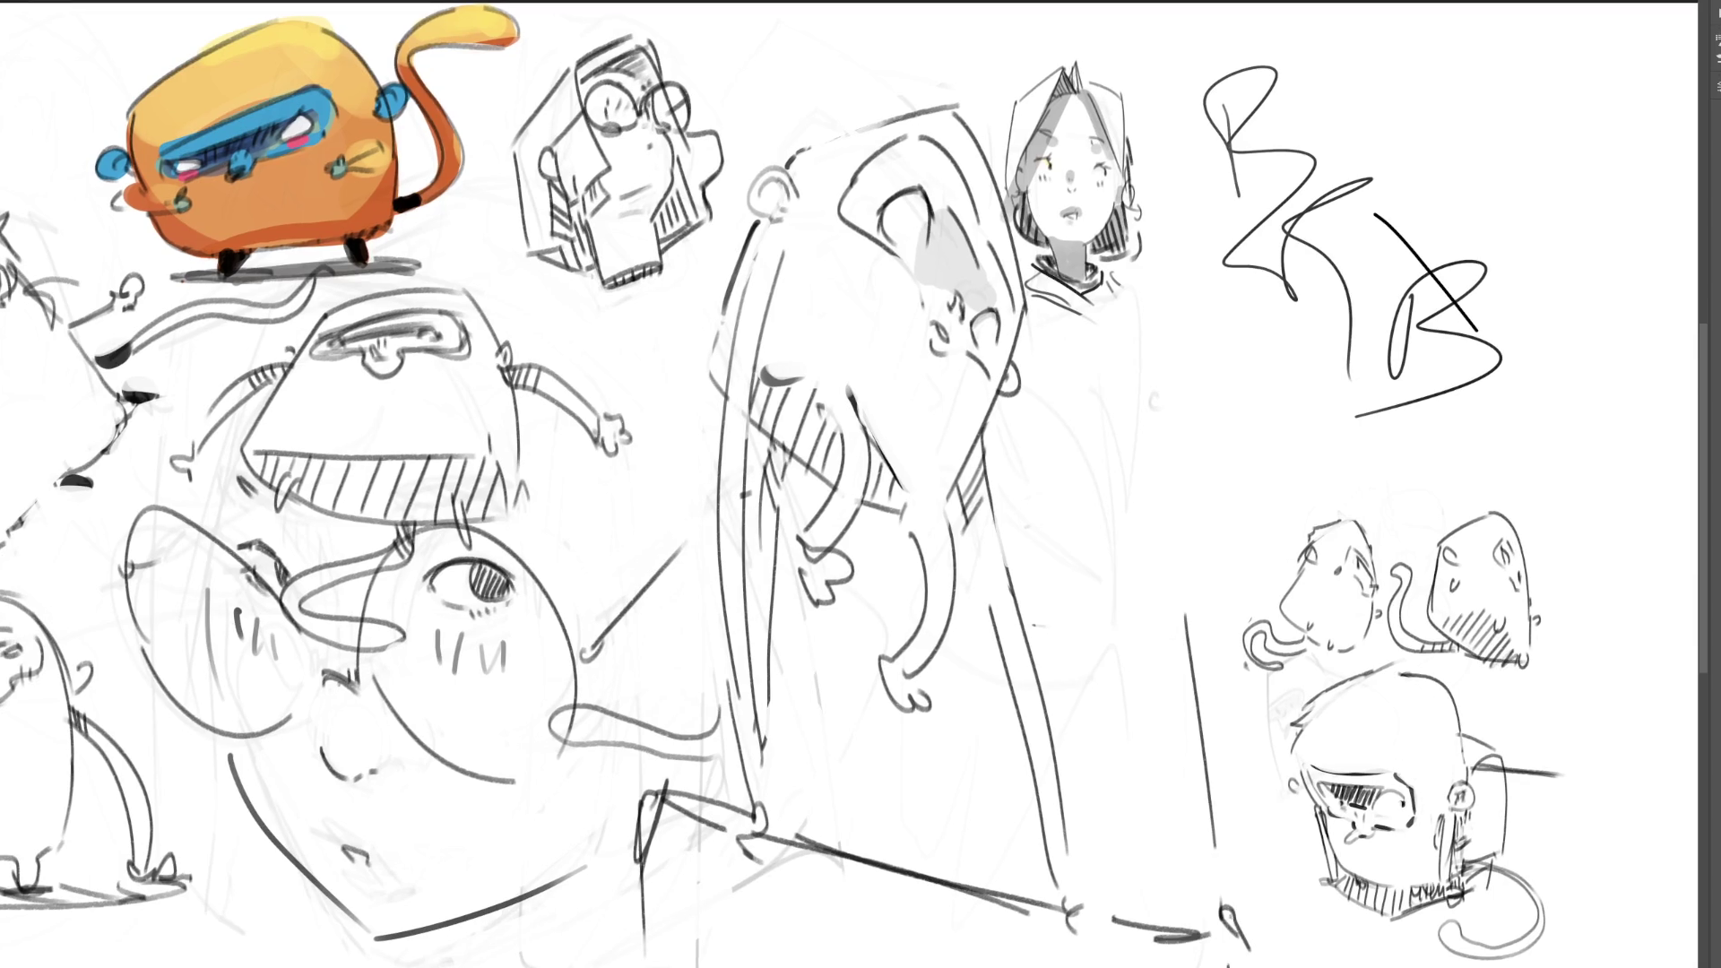
drag(1523, 199, 1496, 213)
key(ctrl+z)
key(ctrl+z)
key(ctrl+z)
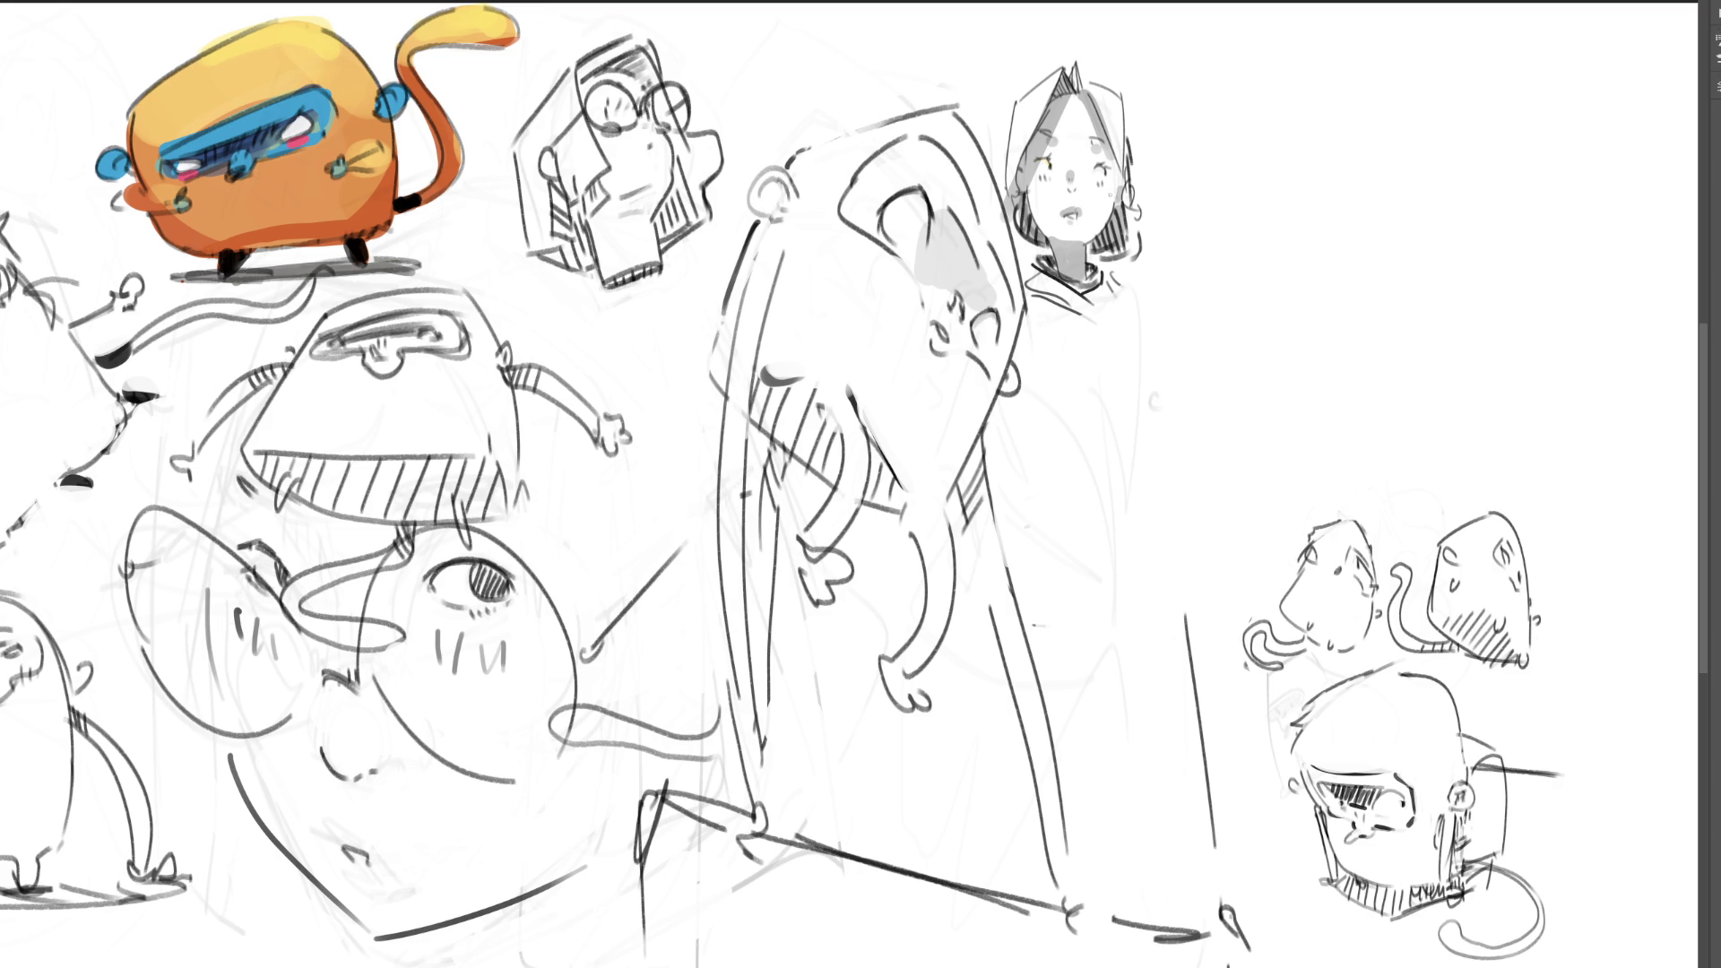
drag(1194, 97, 1154, 190)
- Undo the stray stroke and draw a box-shaped head with dash eyes, face marks and small ears
key(ctrl+z)
drag(1261, 180, 1272, 294)
mouse_move(1264, 168)
mouse_down()
mouse_move(1325, 126)
mouse_move(1379, 241)
mouse_up()
drag(1293, 295, 1359, 270)
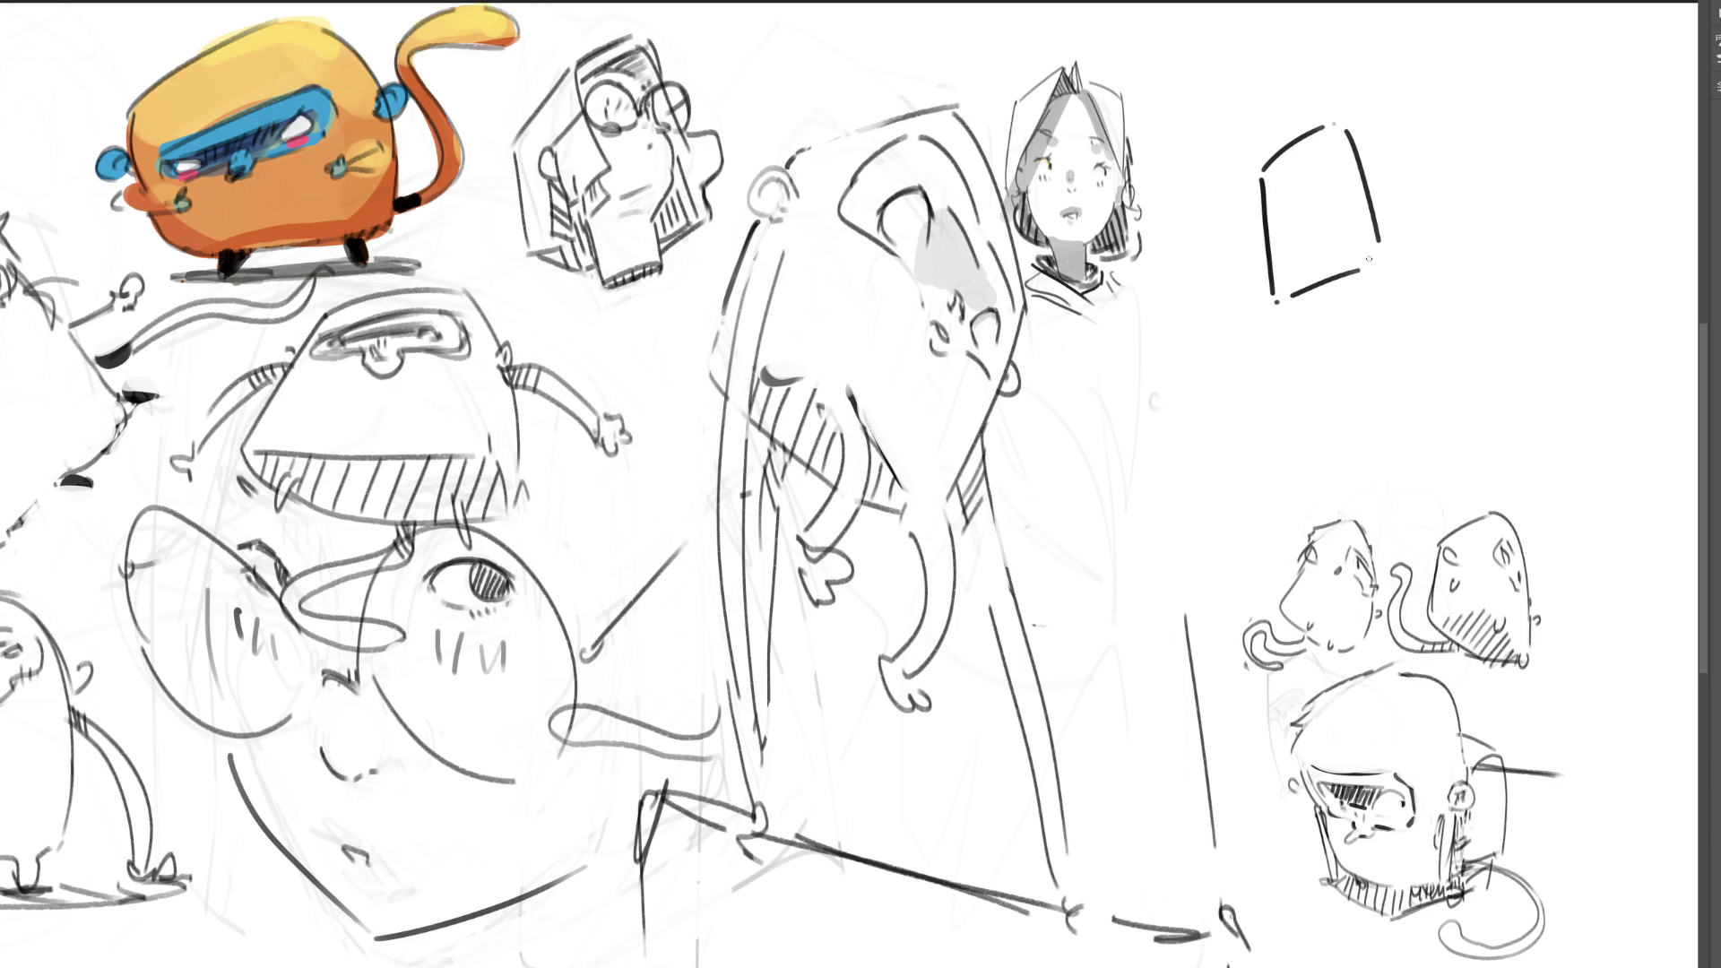
mouse_move(1325, 174)
mouse_down()
mouse_move(1332, 189)
mouse_move(1285, 197)
mouse_move(1319, 146)
mouse_up()
drag(1301, 220, 1302, 230)
drag(1374, 187, 1377, 198)
drag(1395, 192, 1387, 209)
drag(1260, 216, 1258, 237)
- Draw an angled box head below the first, with dash eyes, top and right edges, and a pointed ear
drag(1315, 368, 1337, 401)
mouse_move(1311, 367)
mouse_down()
mouse_move(1394, 327)
mouse_move(1440, 418)
mouse_up()
drag(1343, 440, 1432, 431)
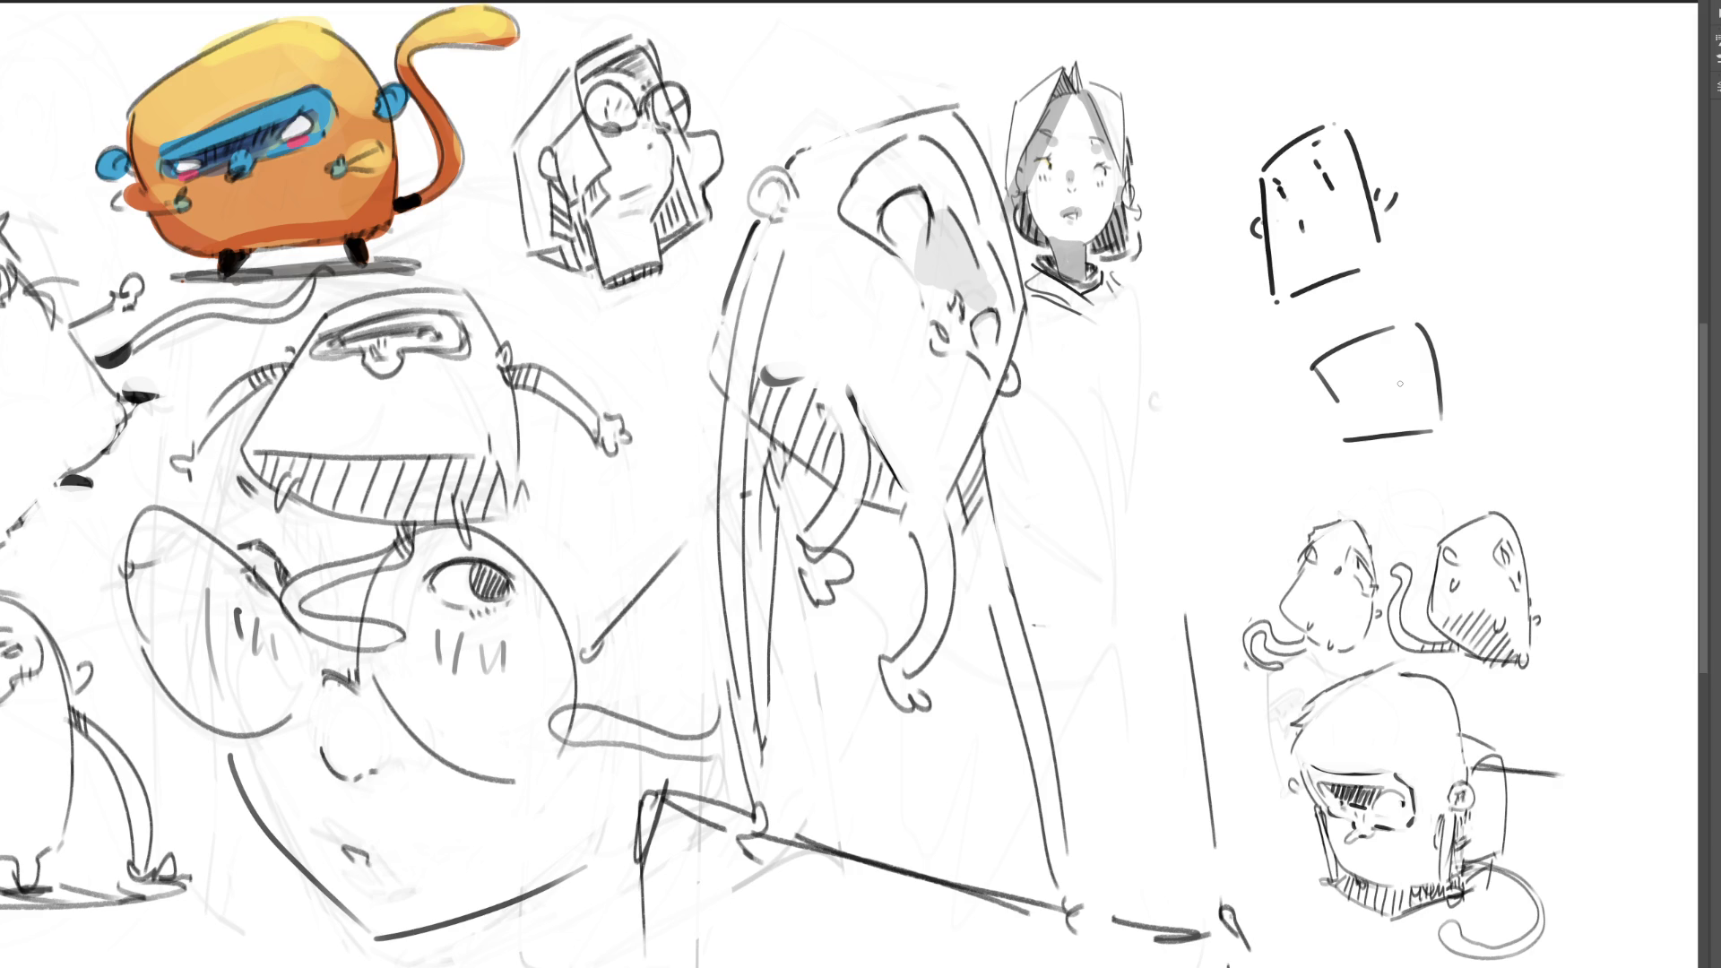
drag(1344, 385, 1417, 380)
mouse_move(1309, 368)
mouse_down()
mouse_move(1385, 299)
mouse_move(1434, 285)
mouse_up()
drag(1434, 289, 1453, 399)
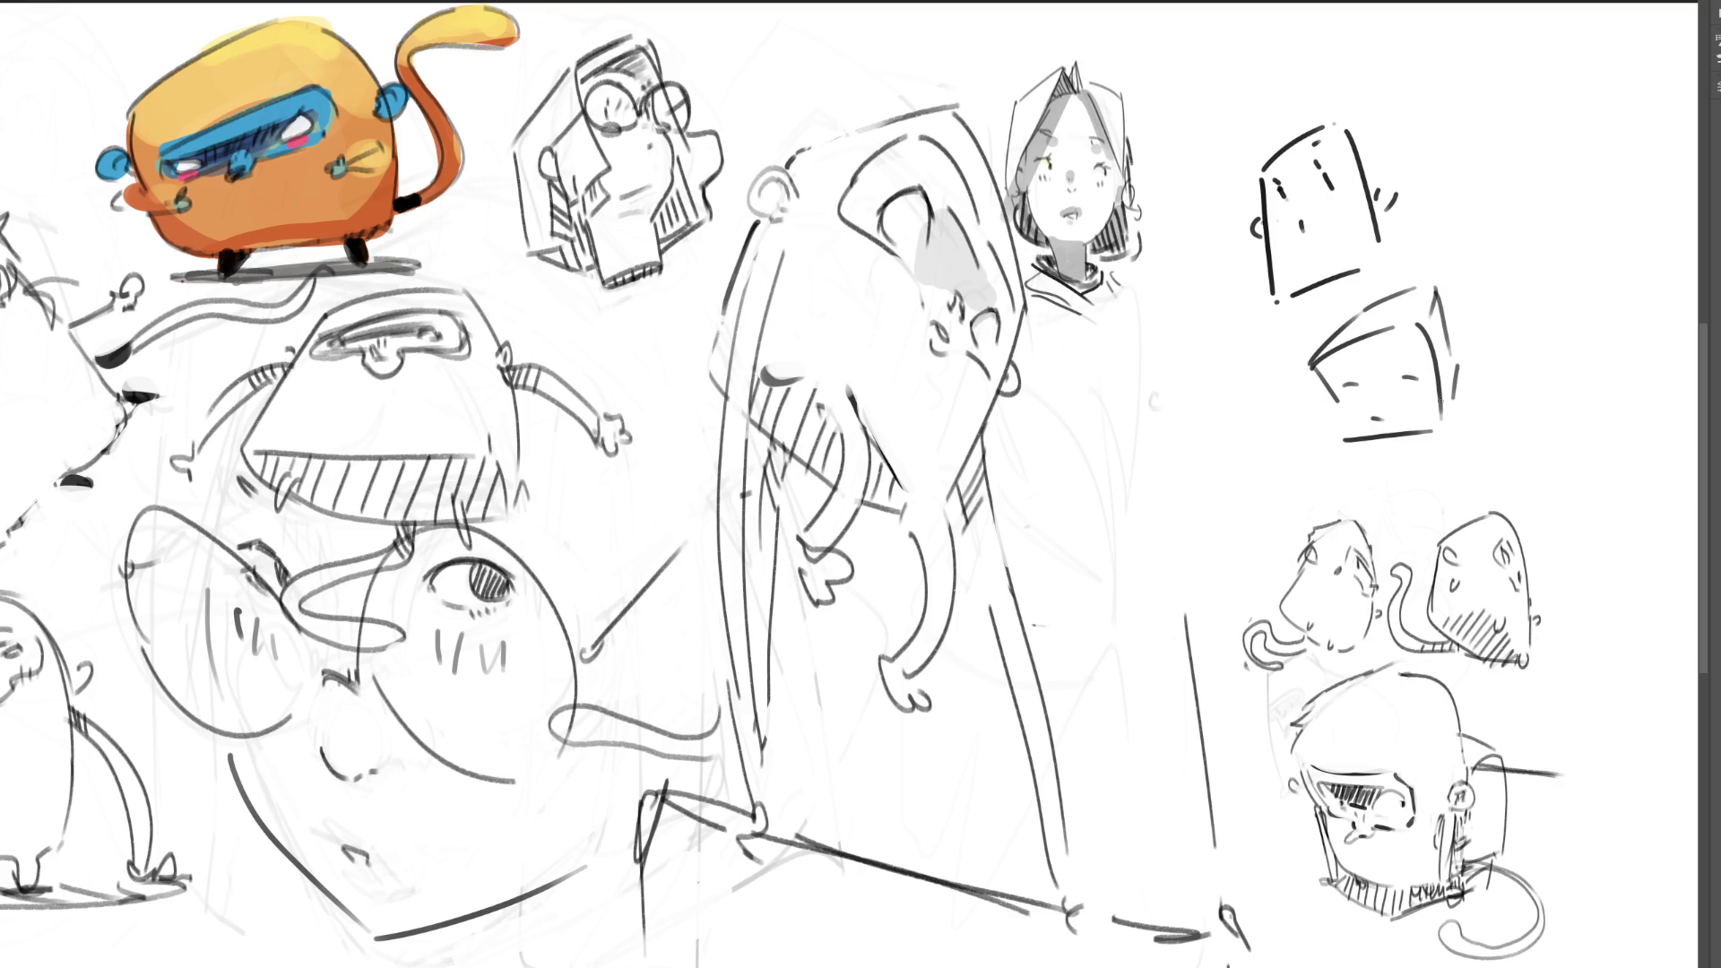
mouse_move(1411, 313)
mouse_down()
mouse_move(1417, 263)
mouse_move(1432, 296)
mouse_up()
key(bracketright)
key(bracketright)
key(bracketright)
- Erase both box heads, fit the canvas to view, and sketch a rounded head with eyes and nose dot
mouse_move(1497, 308)
mouse_down()
mouse_move(1297, 395)
mouse_move(1291, 77)
mouse_move(1352, 338)
mouse_up()
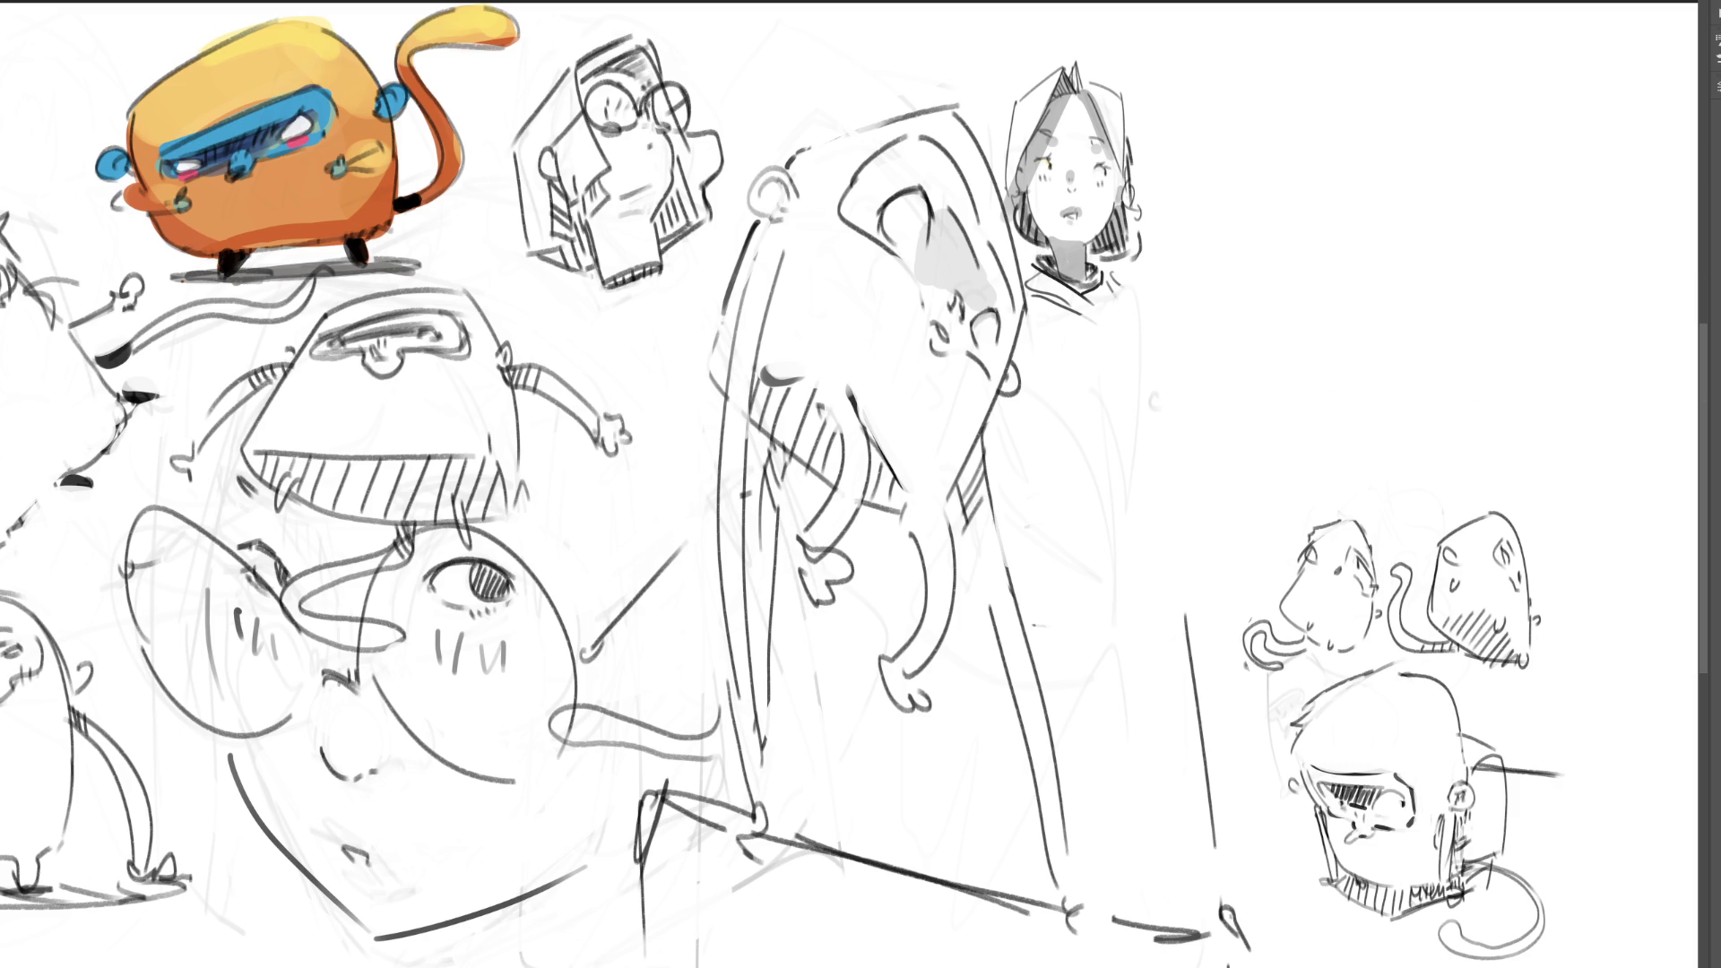
key(ctrl+0)
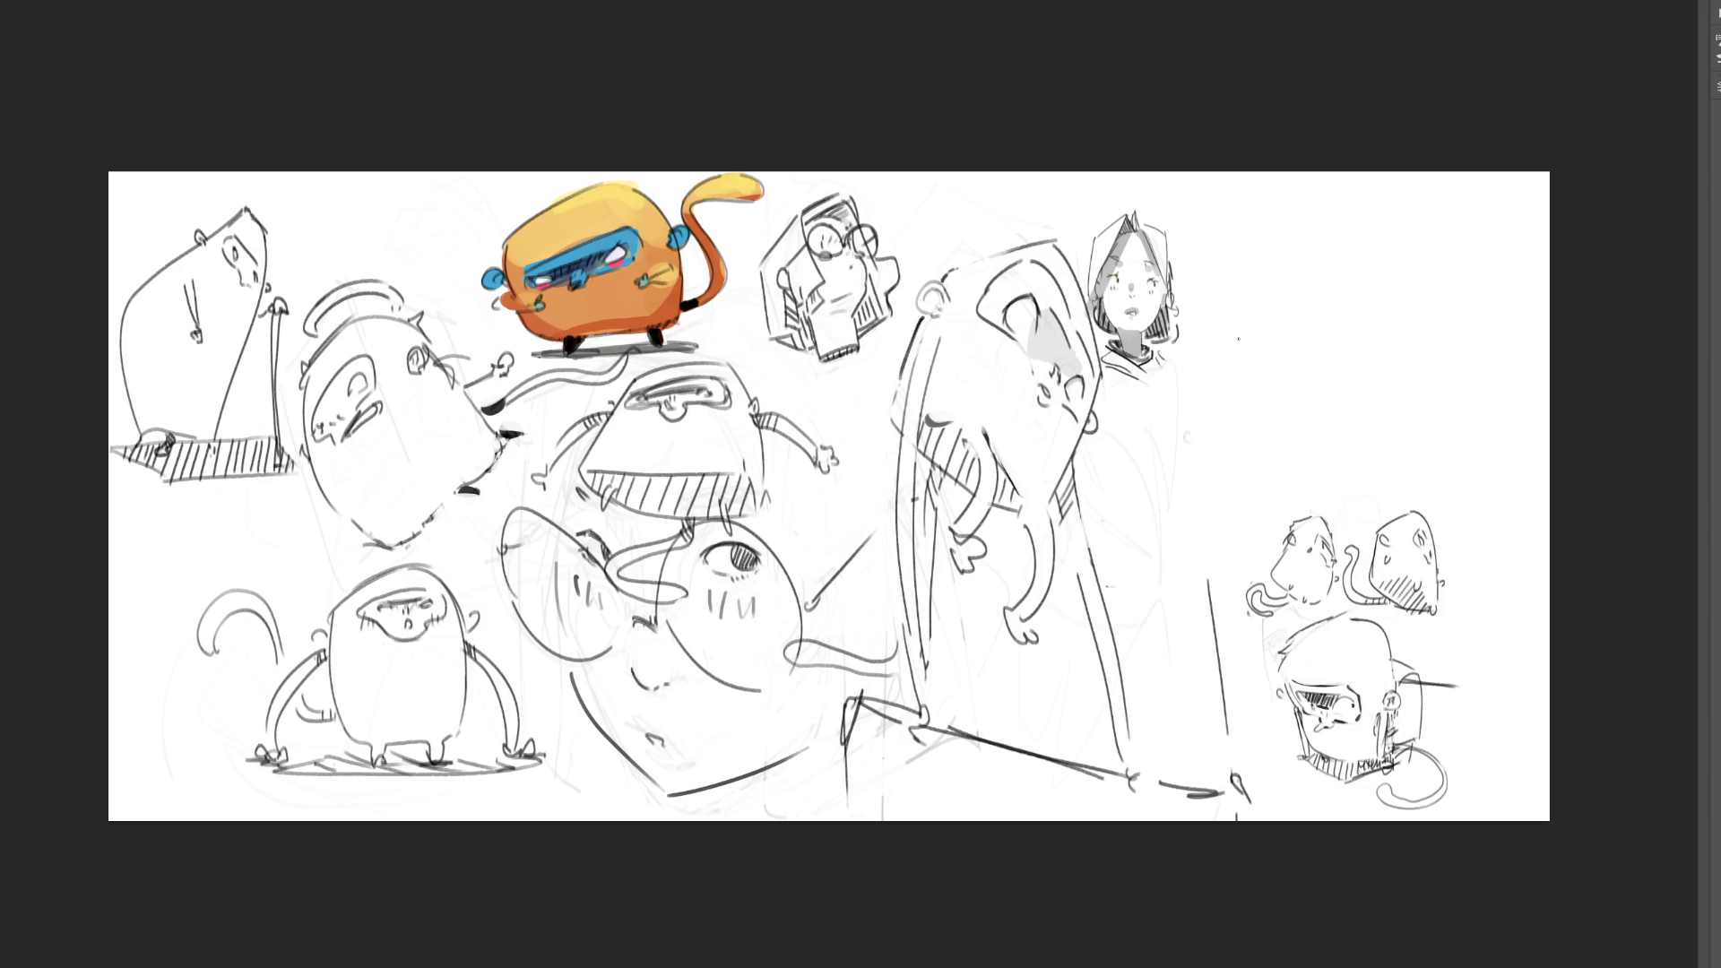
mouse_move(1230, 324)
mouse_down()
mouse_move(1244, 406)
mouse_move(1302, 260)
mouse_move(1349, 355)
mouse_move(1260, 408)
mouse_up()
drag(1264, 421, 1343, 443)
mouse_move(1266, 364)
mouse_down()
mouse_move(1251, 376)
mouse_move(1320, 385)
mouse_move(1255, 382)
mouse_move(1357, 381)
mouse_move(1366, 404)
mouse_up()
click(1285, 404)
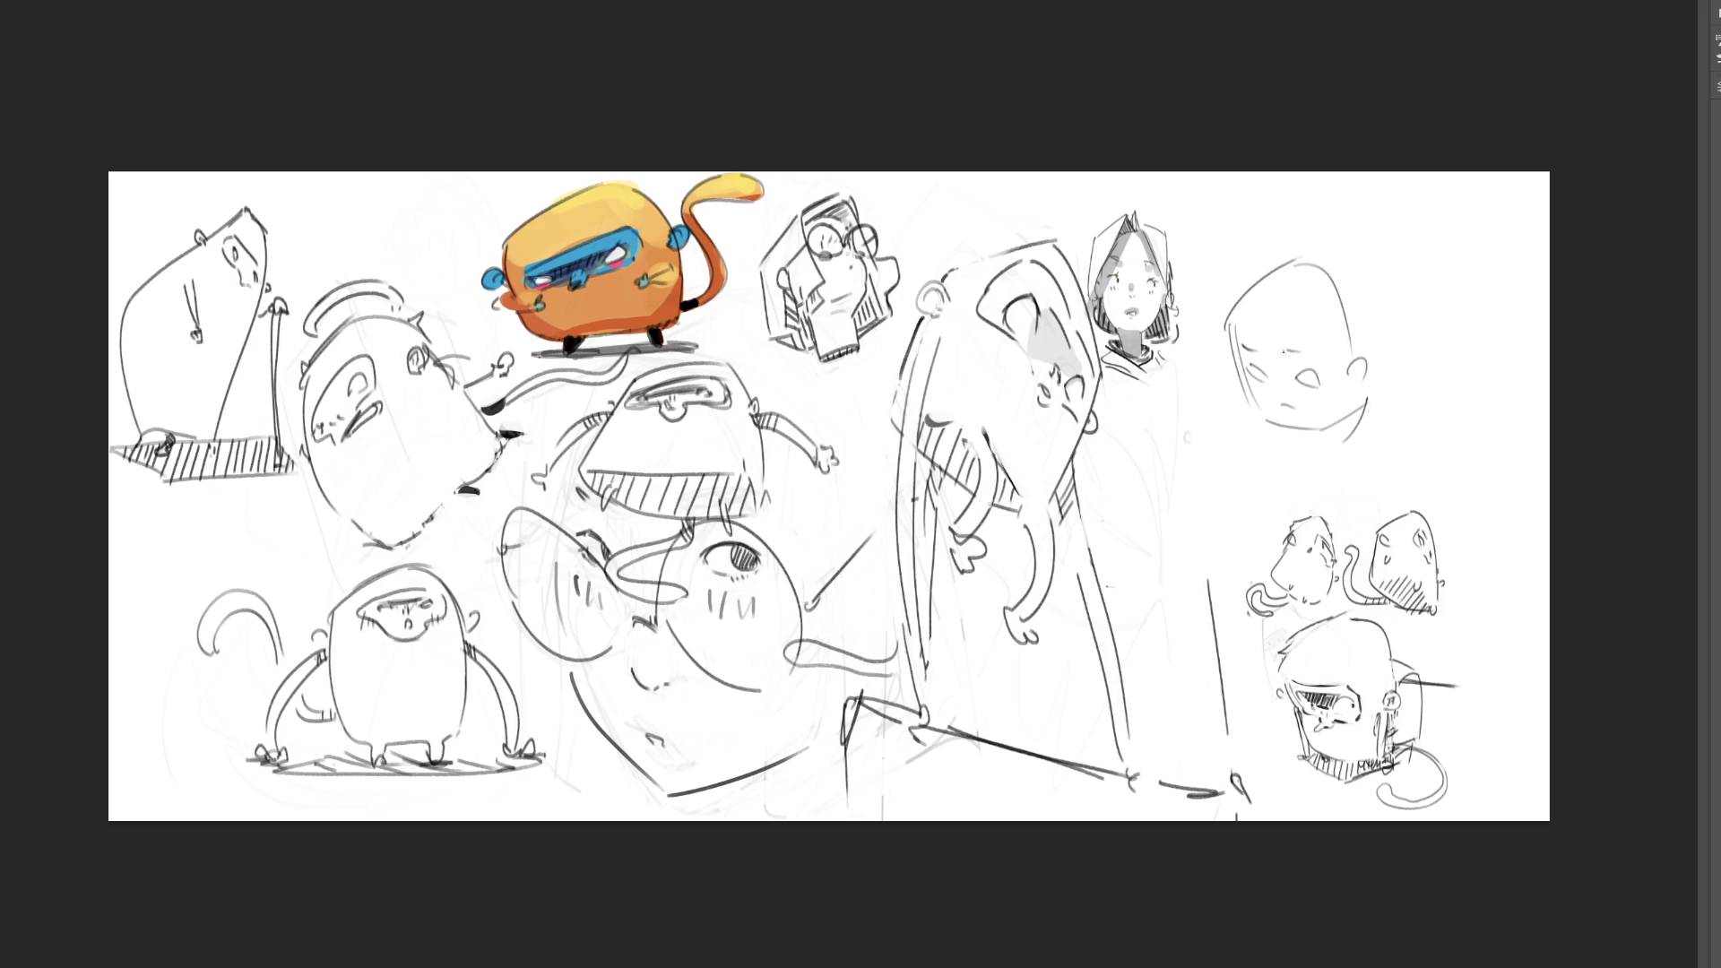
- Refine the bald face: close the left eye, darken the right ear, and line under the chin
mouse_move(1252, 365)
mouse_down()
mouse_move(1261, 383)
mouse_move(1321, 385)
mouse_move(1296, 391)
mouse_up()
drag(1352, 375, 1369, 355)
drag(1283, 415, 1347, 434)
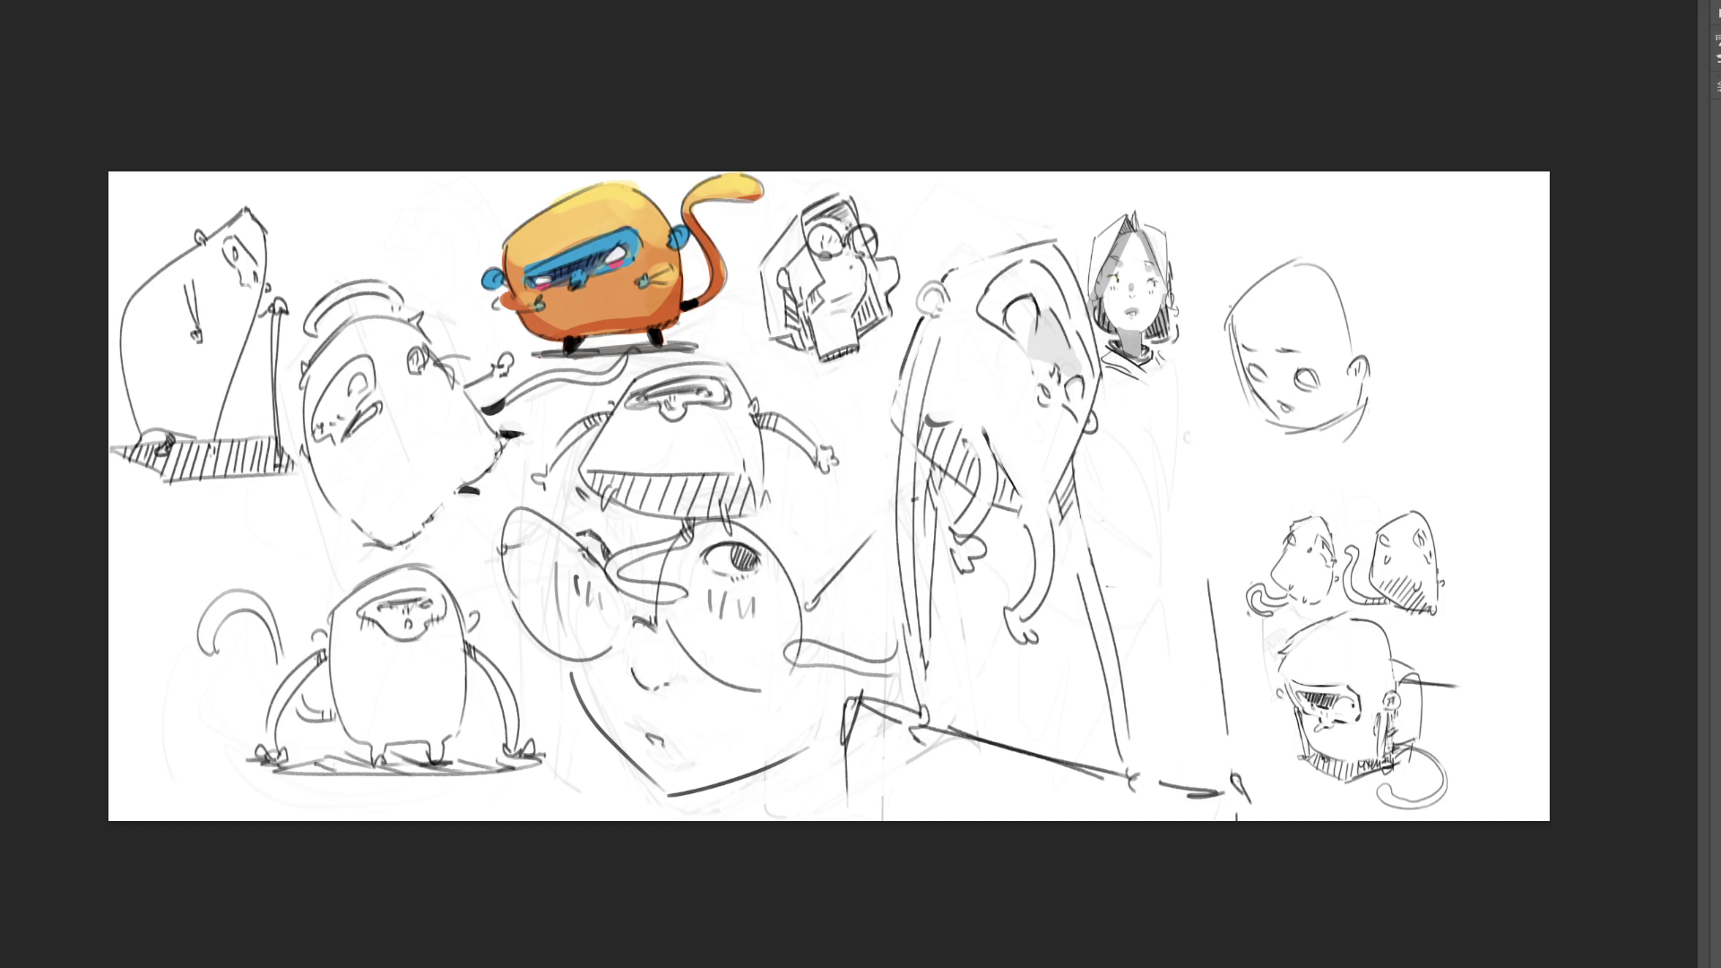
- Sketch a new head right of the bald face with eyes, darkened jaw, neck and shoulder
mouse_move(1399, 330)
mouse_down()
mouse_move(1376, 300)
mouse_move(1416, 264)
mouse_move(1459, 363)
mouse_move(1403, 349)
mouse_up()
drag(1399, 363, 1447, 379)
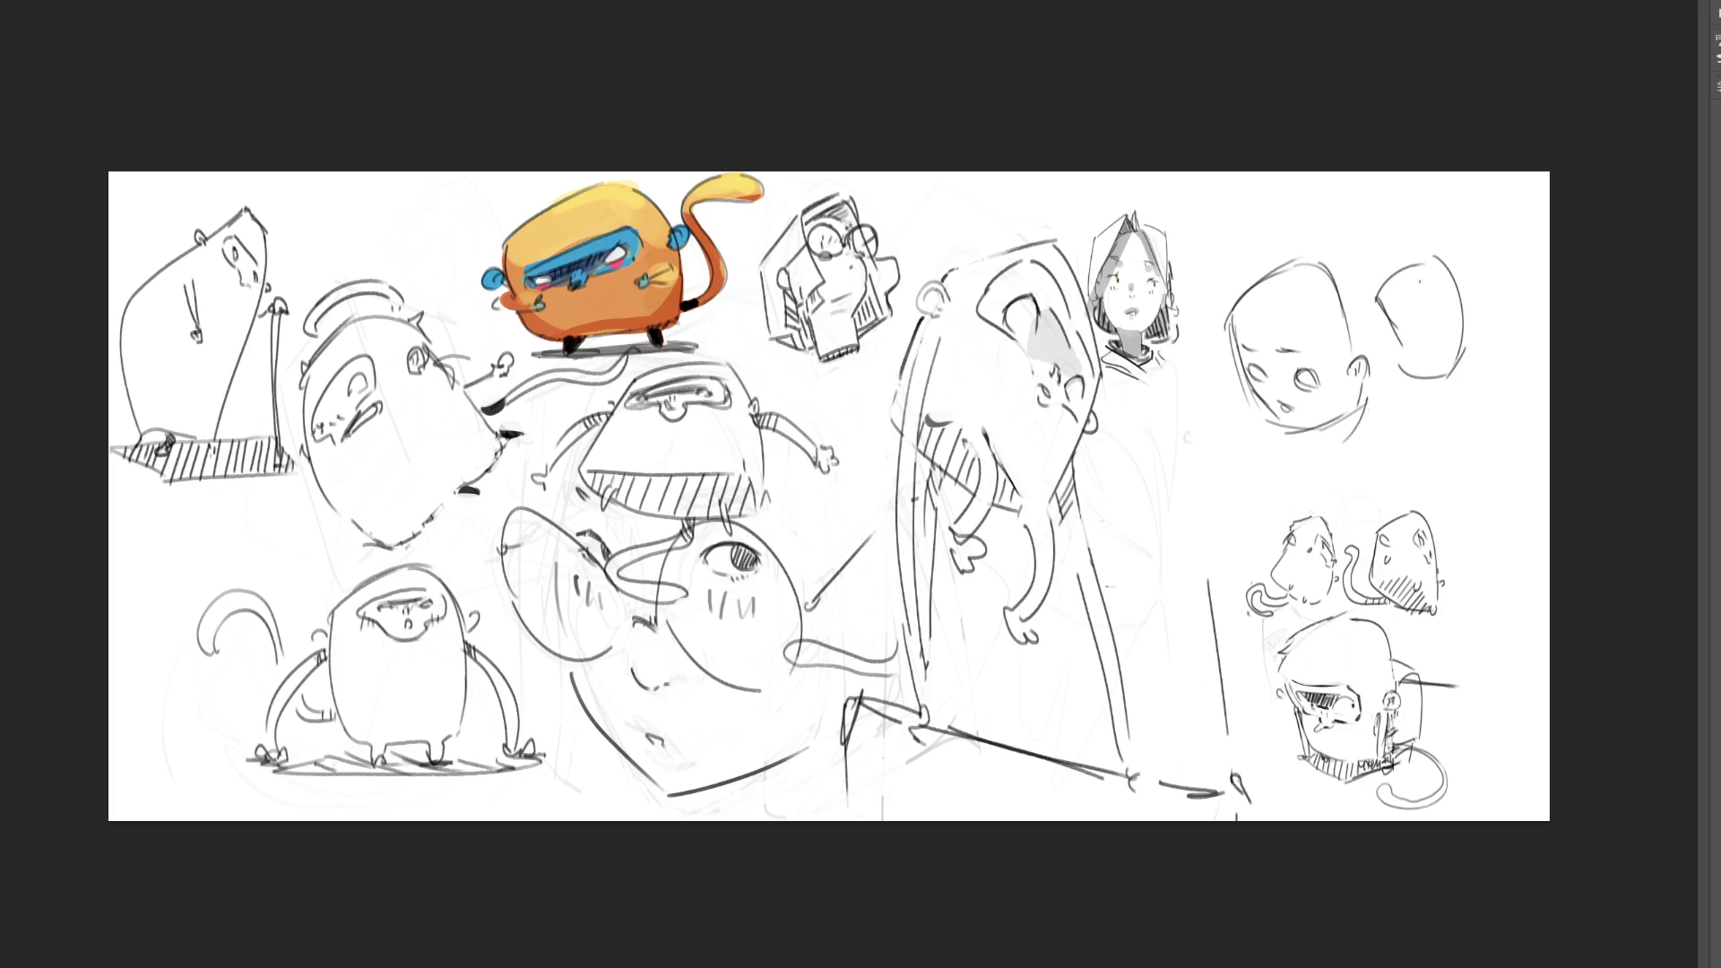
mouse_move(1402, 324)
mouse_down()
mouse_move(1443, 332)
mouse_move(1450, 306)
mouse_up()
drag(1400, 339, 1437, 373)
mouse_move(1395, 304)
mouse_down()
mouse_move(1382, 274)
mouse_move(1469, 306)
mouse_move(1374, 317)
mouse_move(1416, 238)
mouse_move(1468, 280)
mouse_move(1458, 366)
mouse_move(1419, 377)
mouse_move(1430, 406)
mouse_move(1445, 377)
mouse_move(1453, 403)
mouse_move(1374, 432)
mouse_up()
drag(1426, 394, 1395, 442)
mouse_move(1475, 348)
mouse_down()
mouse_move(1459, 396)
mouse_move(1381, 422)
mouse_move(1464, 398)
mouse_up()
mouse_move(1465, 394)
mouse_down()
mouse_move(1389, 453)
mouse_move(1471, 459)
mouse_up()
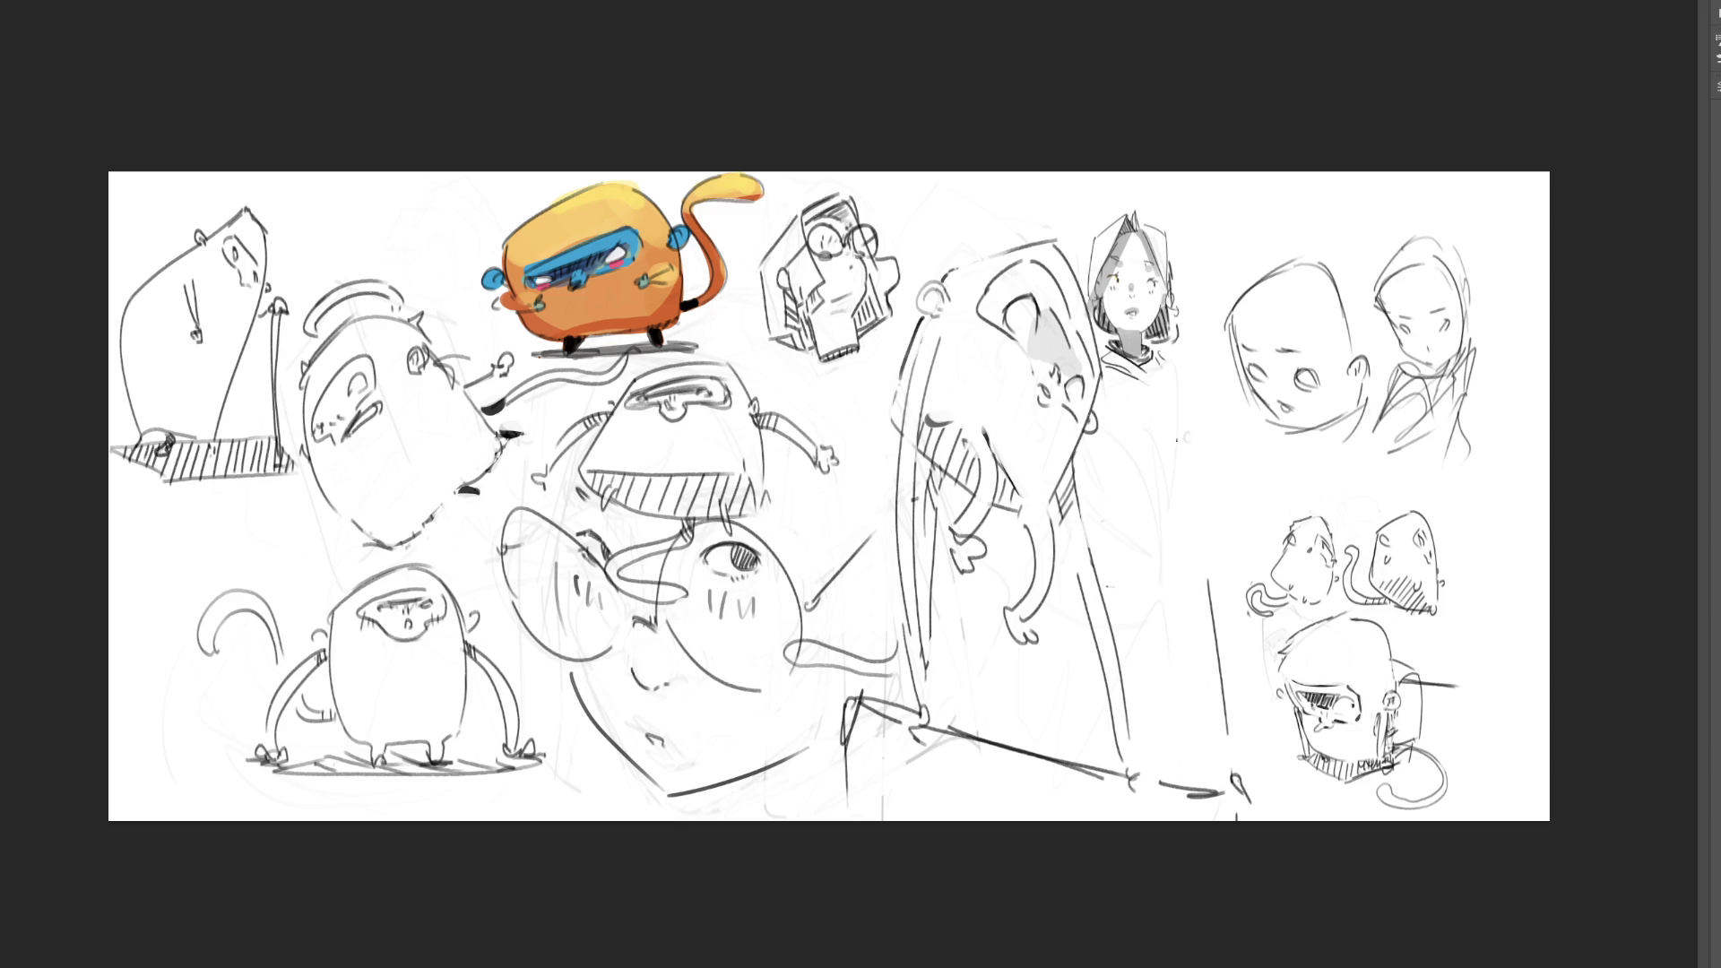
- Draw a small oval with a tiny mark inside beside the tall figure
drag(1169, 427, 1165, 480)
mouse_move(1164, 443)
mouse_down()
mouse_move(1190, 413)
mouse_move(1210, 453)
mouse_move(1168, 484)
mouse_up()
mouse_move(1170, 497)
mouse_down()
mouse_move(1194, 505)
mouse_move(1184, 485)
mouse_up()
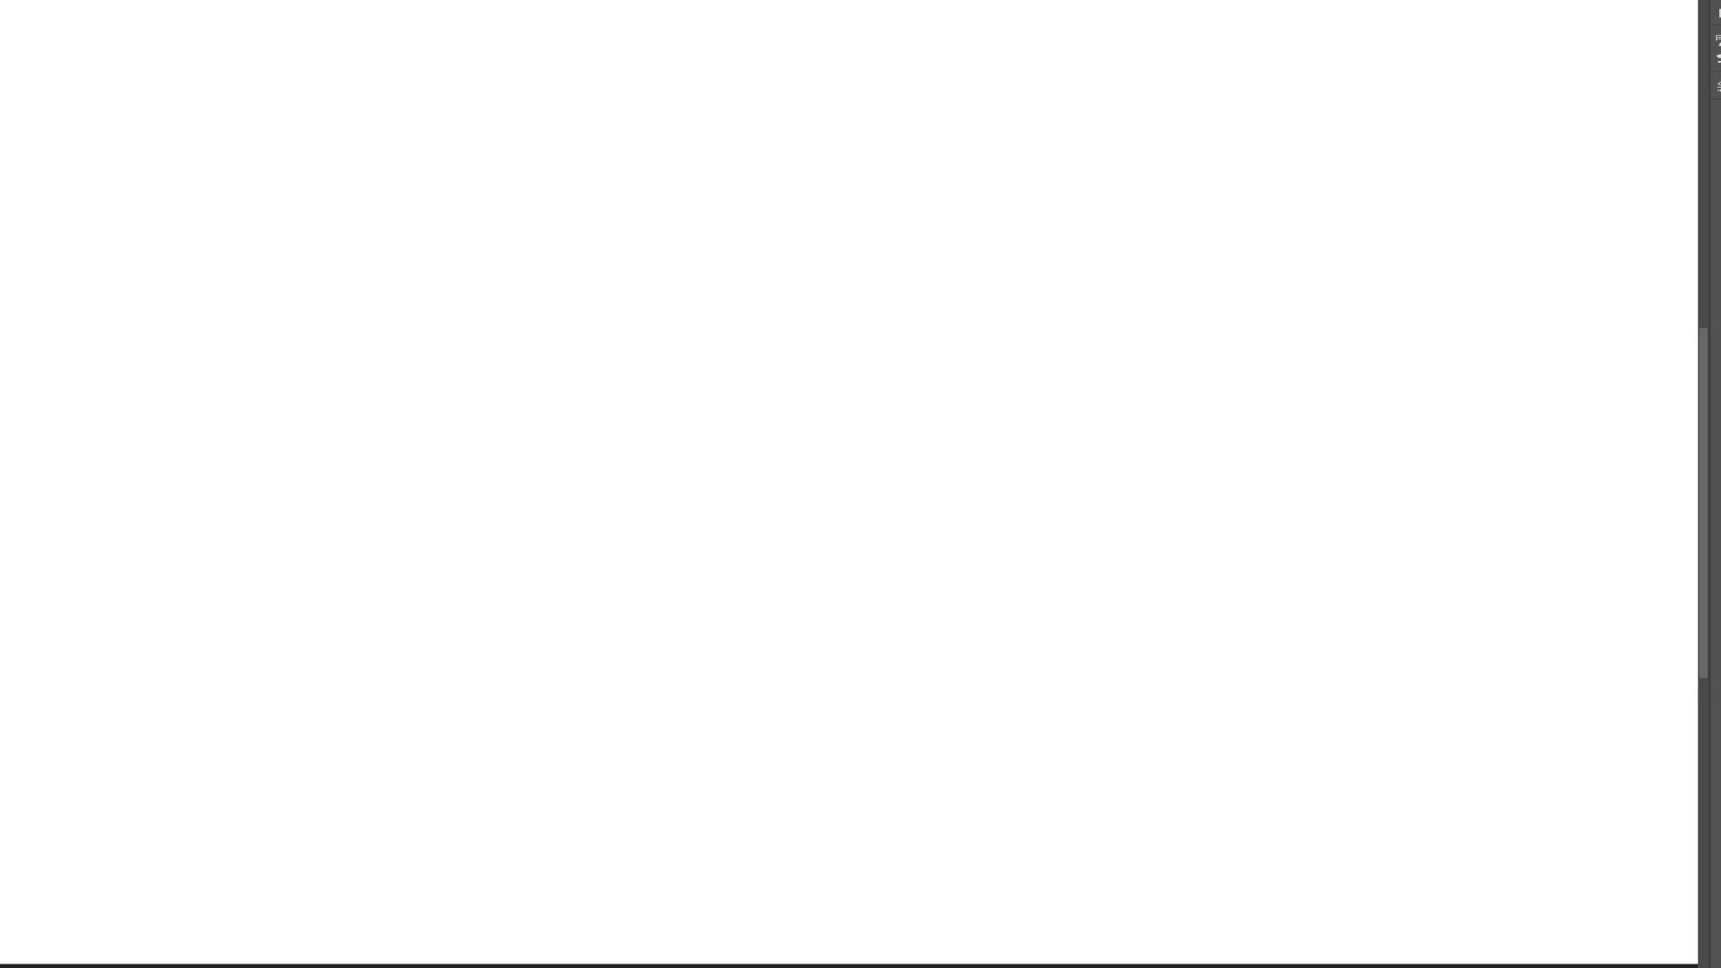
- Begin a head outline on the blank canvas
drag(589, 144, 672, 68)
- Close the first head's outline and add inner facial strokes on its right side
mouse_move(587, 184)
mouse_down()
mouse_move(598, 285)
mouse_move(737, 70)
mouse_move(782, 305)
mouse_up()
drag(603, 254, 757, 346)
drag(816, 294, 756, 348)
drag(836, 216, 755, 349)
mouse_move(710, 233)
mouse_down()
mouse_move(660, 254)
mouse_move(678, 266)
mouse_up()
drag(804, 186, 778, 222)
drag(770, 157, 774, 175)
drag(768, 268, 761, 292)
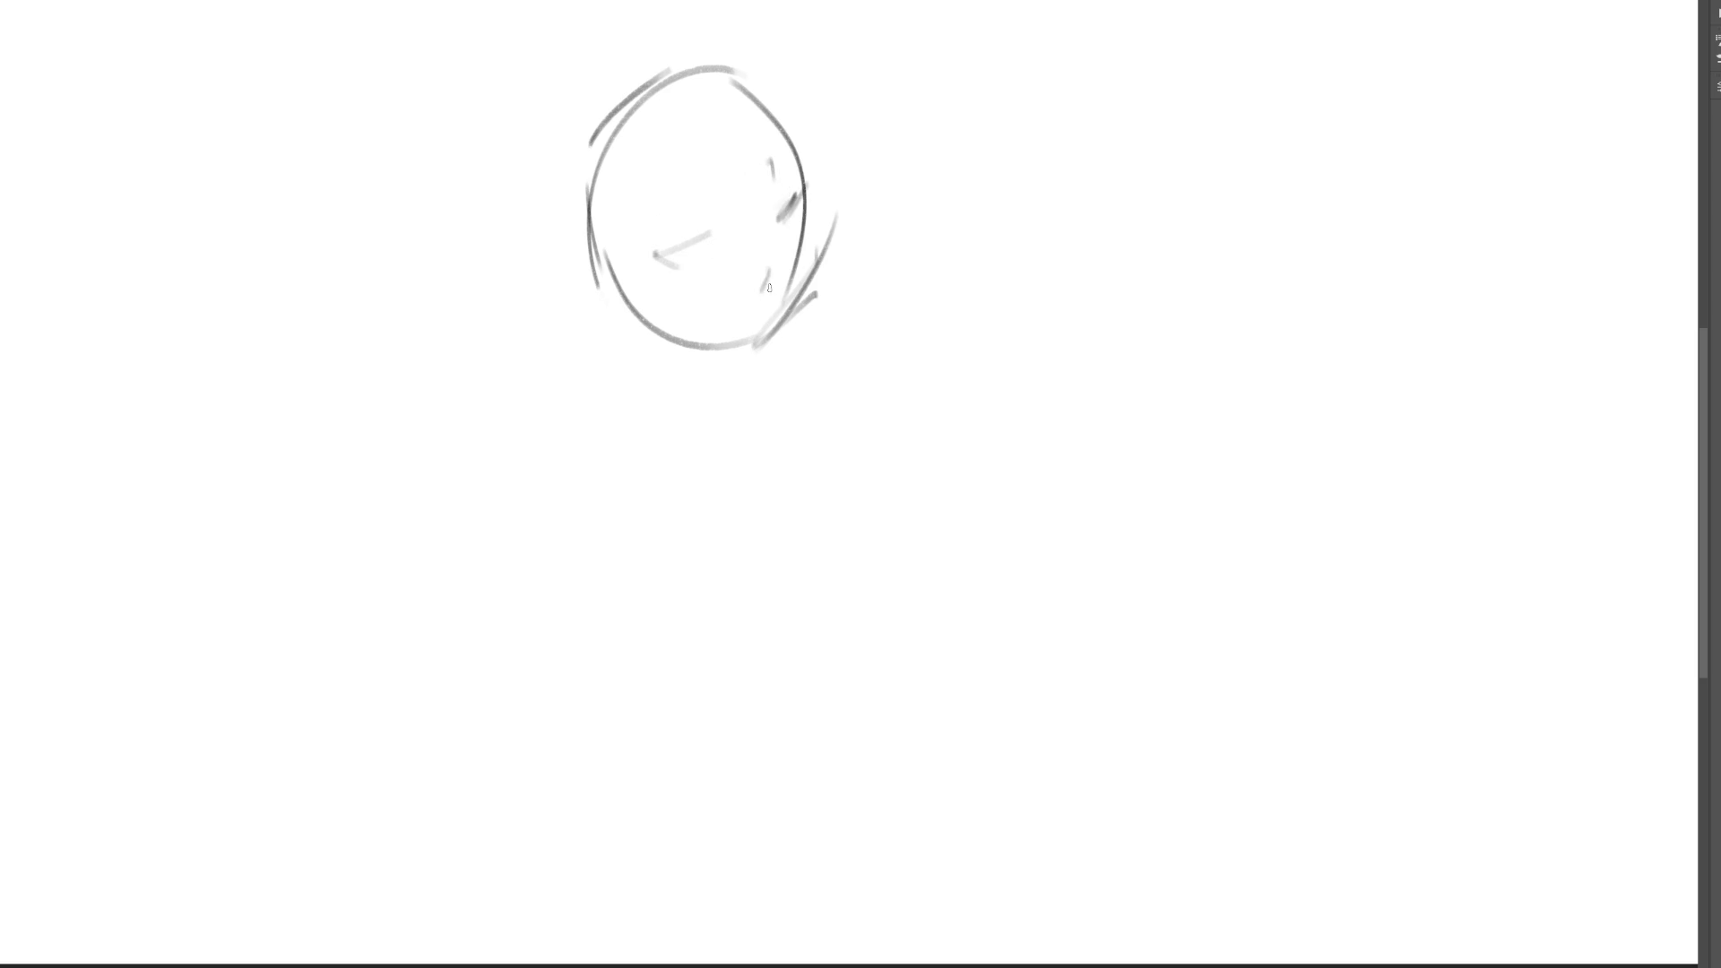
- Give the first head an eye dash and ear loop, and retrace its edges darker
drag(700, 219, 714, 217)
drag(770, 161, 774, 192)
drag(673, 254, 772, 219)
drag(638, 324, 736, 348)
drag(829, 225, 786, 309)
mouse_move(608, 279)
mouse_down()
mouse_move(581, 248)
mouse_move(595, 294)
mouse_up()
mouse_move(613, 300)
mouse_down()
mouse_move(678, 346)
mouse_move(664, 380)
mouse_up()
mouse_move(843, 362)
mouse_down()
mouse_move(864, 458)
mouse_move(1028, 369)
mouse_up()
- Sketch a second head to the lower right with eyebrows and face marks
drag(1001, 308, 1047, 502)
drag(834, 406, 903, 554)
mouse_move(856, 484)
mouse_down()
mouse_move(957, 576)
mouse_move(1041, 534)
mouse_move(1016, 552)
mouse_up()
mouse_move(868, 417)
mouse_down()
mouse_move(885, 448)
mouse_move(984, 472)
mouse_move(885, 441)
mouse_move(879, 392)
mouse_move(947, 409)
mouse_up()
drag(896, 471, 915, 522)
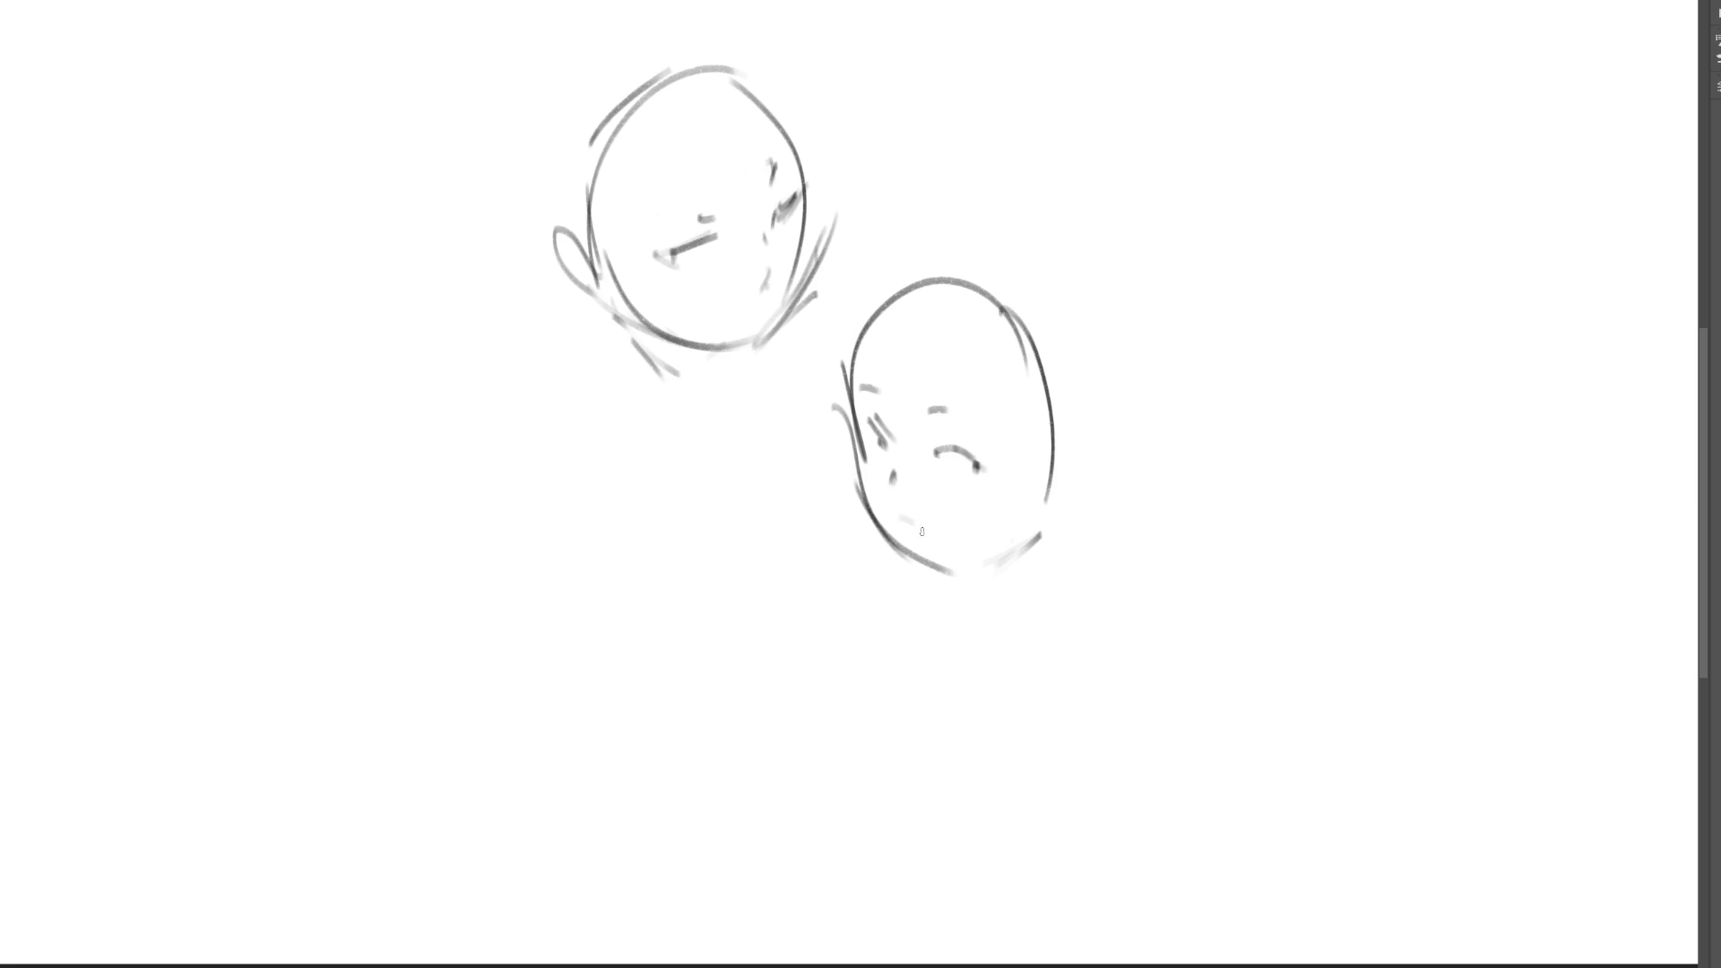
- Draw a lower-left head with contour lines, facial marks and an ear loop
drag(472, 561, 473, 578)
drag(518, 428, 474, 489)
drag(565, 444, 571, 455)
drag(474, 490, 494, 685)
drag(475, 618, 584, 527)
mouse_move(586, 581)
mouse_down()
mouse_move(583, 614)
mouse_move(507, 664)
mouse_up()
drag(595, 527, 599, 543)
drag(578, 466, 589, 536)
mouse_move(548, 469)
mouse_down()
mouse_move(485, 521)
mouse_move(512, 460)
mouse_move(487, 520)
mouse_up()
drag(492, 532, 483, 574)
mouse_move(589, 529)
mouse_down()
mouse_move(609, 513)
mouse_move(602, 558)
mouse_move(721, 481)
mouse_move(780, 475)
mouse_up()
- Sketch a middle head arch with a base line, dot eyes and a looping tongue
drag(806, 498, 854, 616)
drag(713, 589, 785, 625)
drag(859, 625, 835, 650)
mouse_move(760, 506)
mouse_down()
mouse_move(747, 520)
mouse_move(815, 531)
mouse_move(762, 487)
mouse_move(804, 495)
mouse_move(824, 521)
mouse_up()
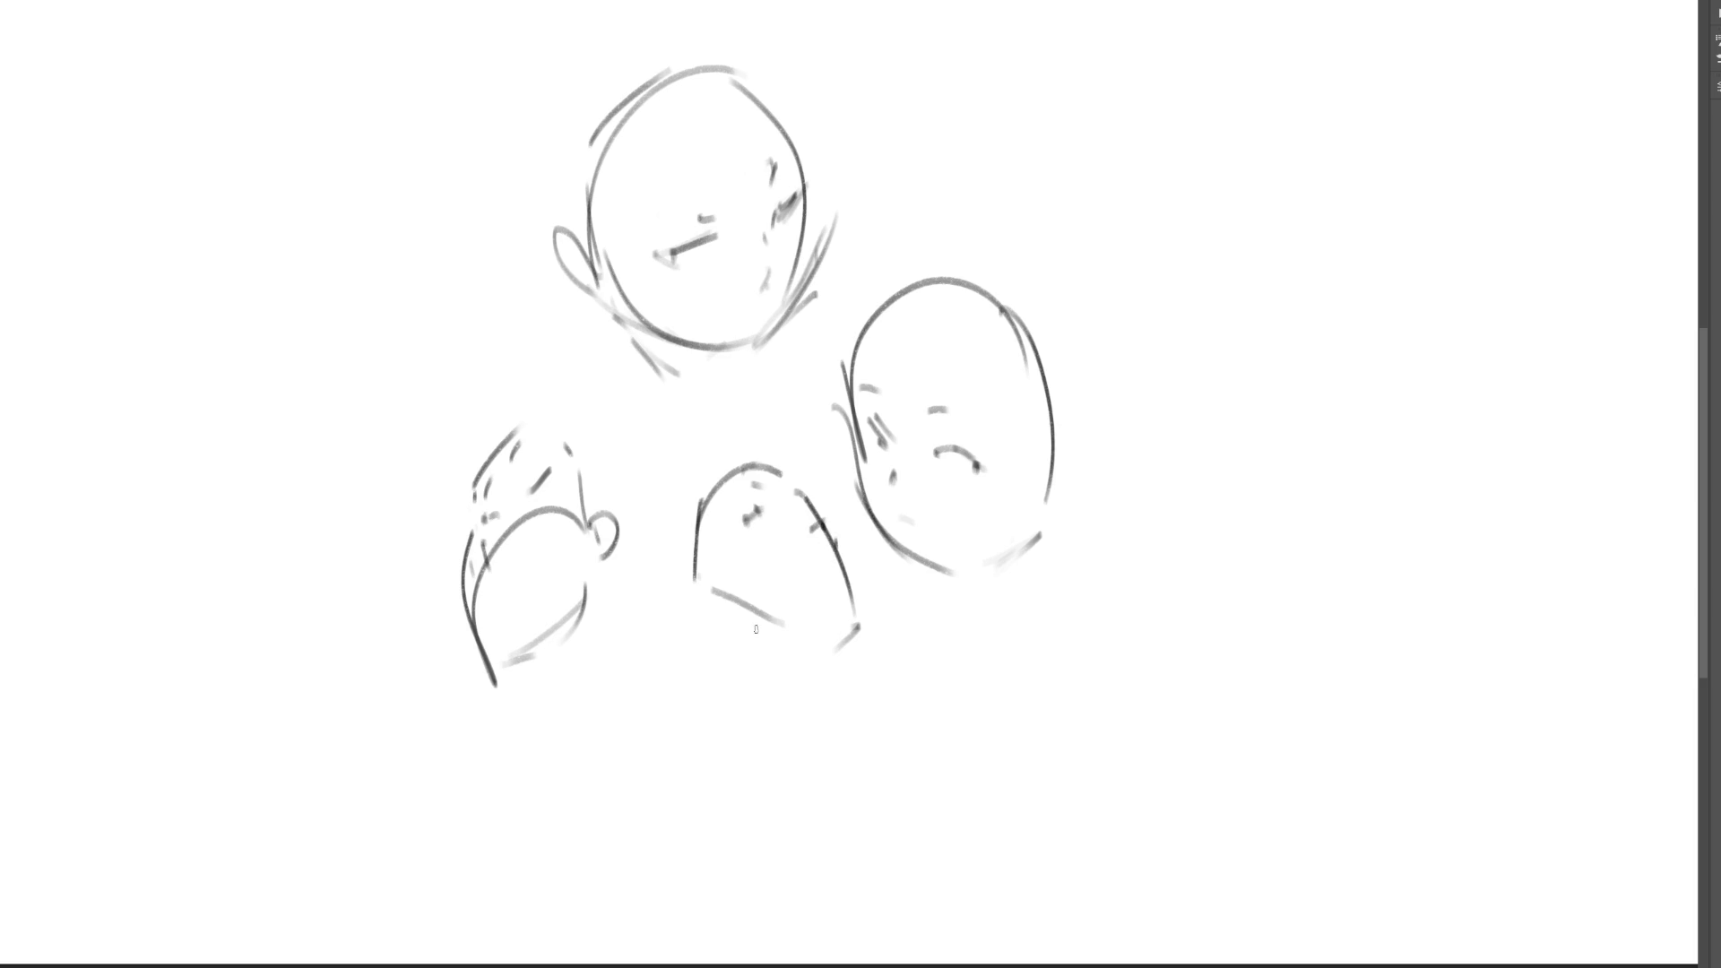
mouse_move(718, 592)
mouse_down()
mouse_move(708, 625)
mouse_move(789, 632)
mouse_up()
- Draw a frowning head at upper right with eyes and a nose
drag(1141, 114, 1126, 244)
mouse_move(1131, 148)
mouse_down()
mouse_move(1194, 78)
mouse_move(1246, 266)
mouse_up()
drag(1137, 254, 1230, 274)
mouse_move(1162, 118)
mouse_down()
mouse_move(1160, 145)
mouse_move(1219, 142)
mouse_move(1225, 95)
mouse_up()
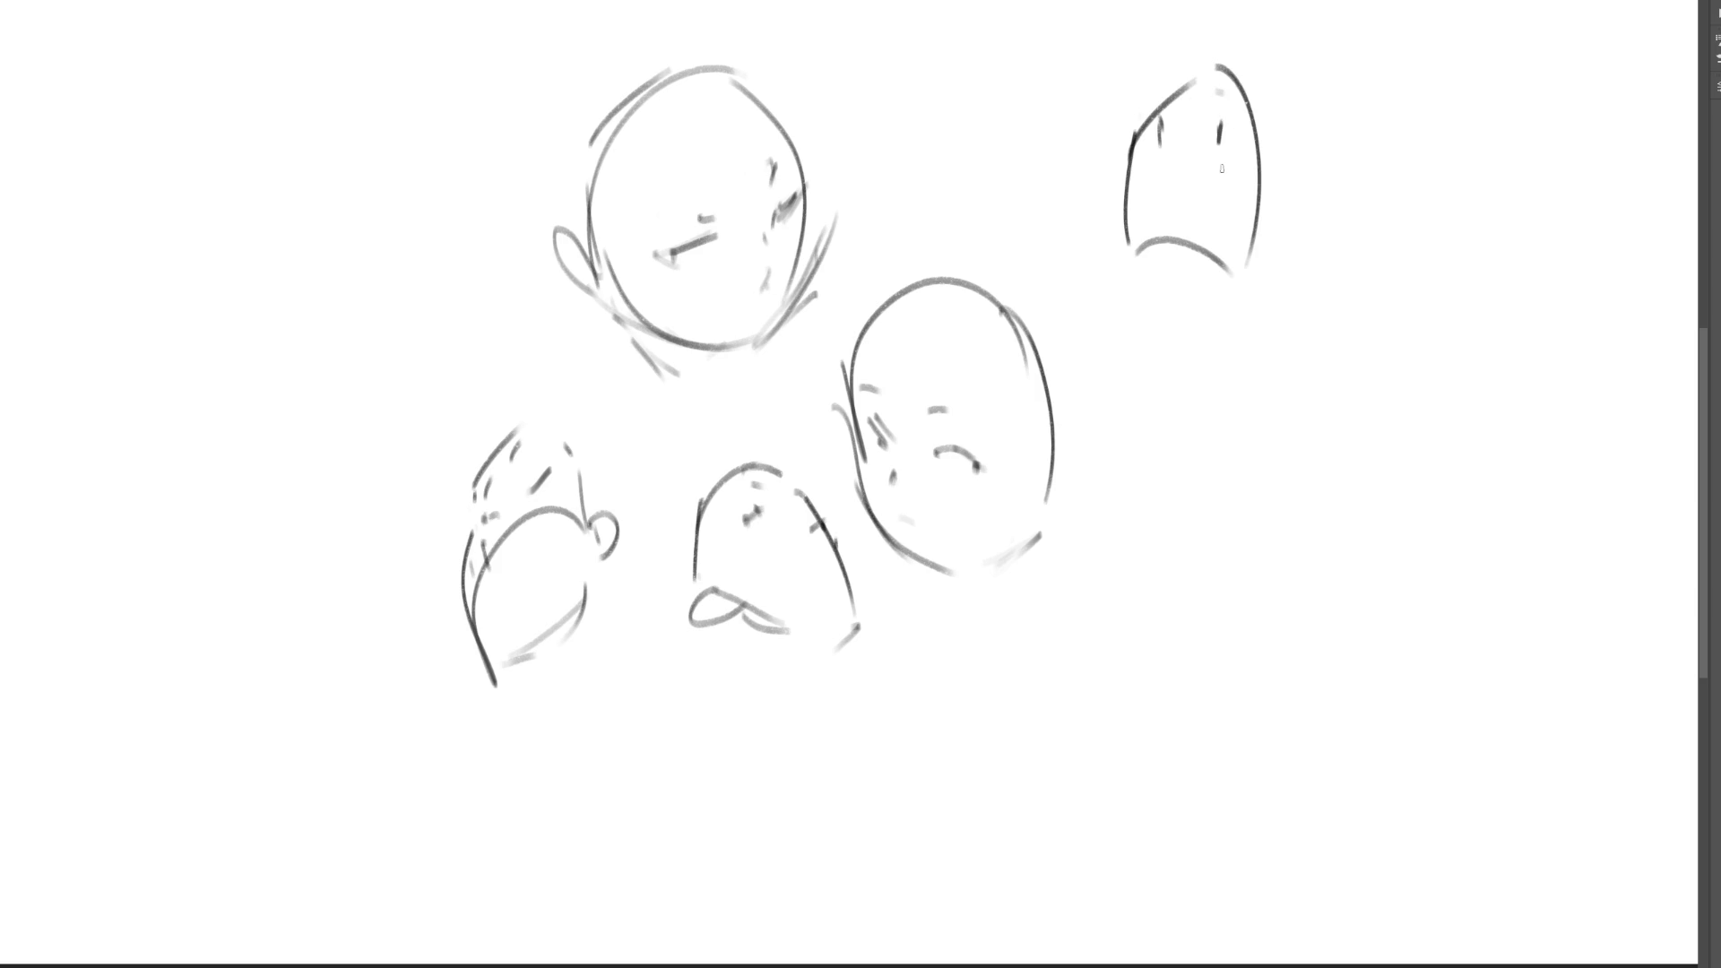
drag(1187, 154, 1181, 190)
- Sketch a head at far left with chin, jaw, eye dash and an ear
mouse_move(187, 265)
mouse_down()
mouse_move(234, 339)
mouse_move(291, 167)
mouse_up()
drag(318, 165, 353, 394)
drag(221, 324, 297, 399)
drag(362, 357, 329, 399)
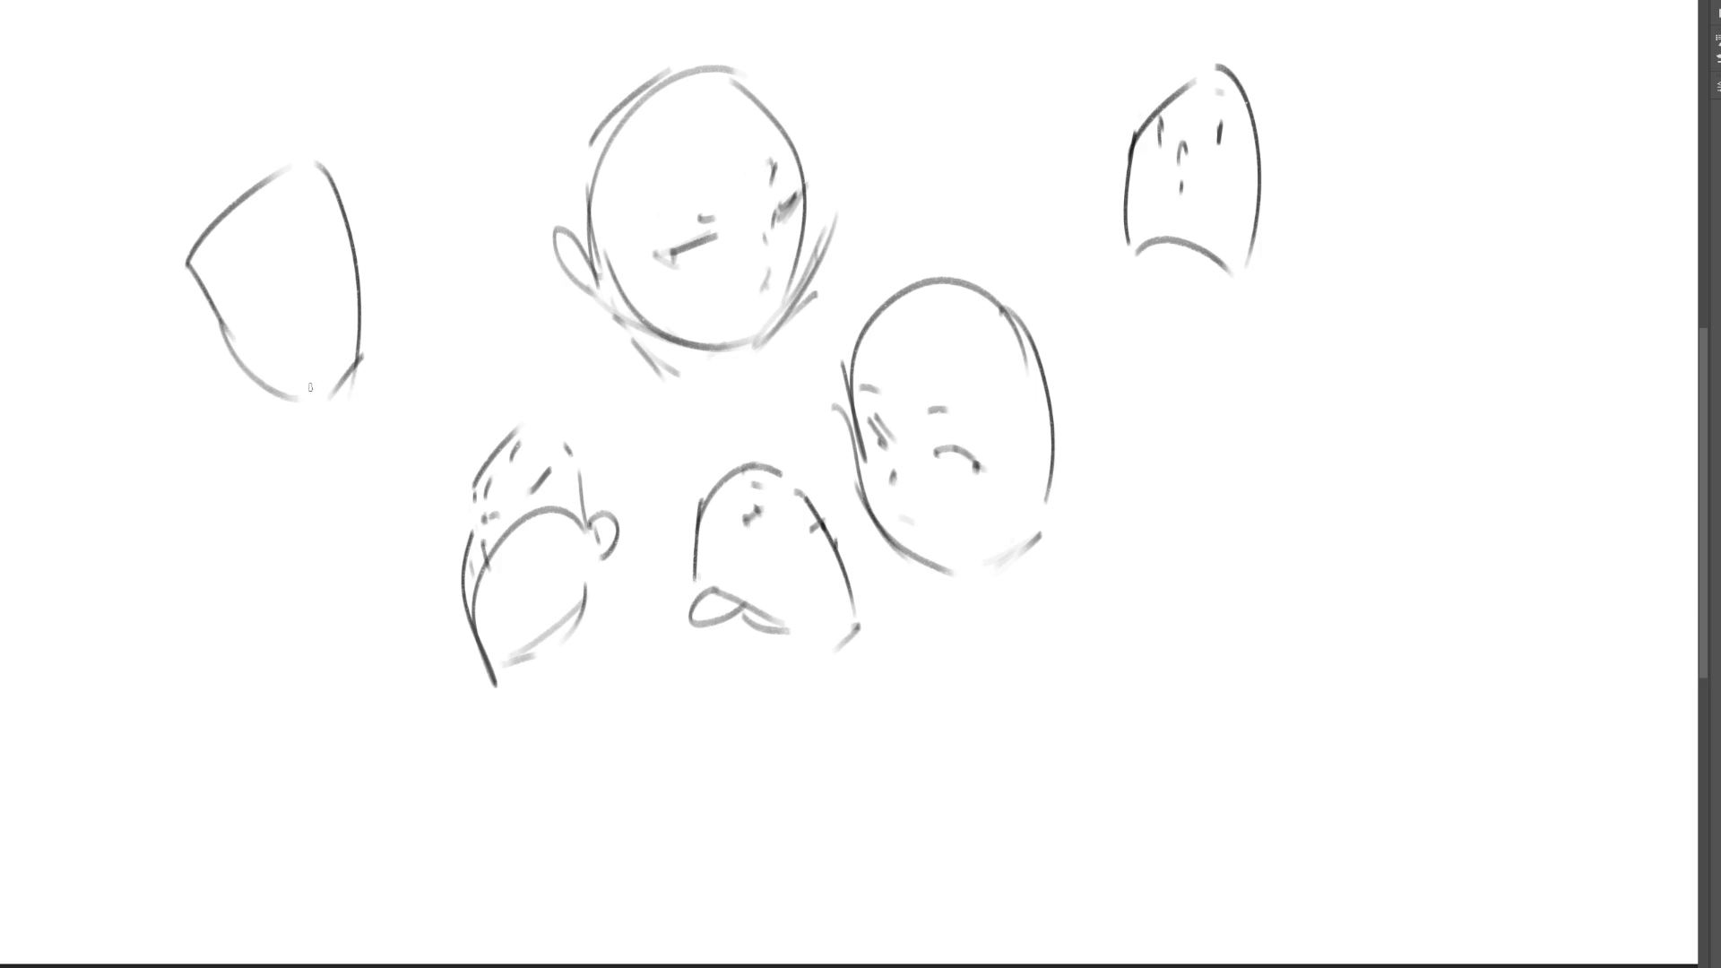
mouse_move(348, 230)
mouse_down()
mouse_move(346, 263)
mouse_move(285, 323)
mouse_up()
drag(285, 277, 300, 267)
drag(339, 209, 355, 334)
drag(219, 340, 235, 355)
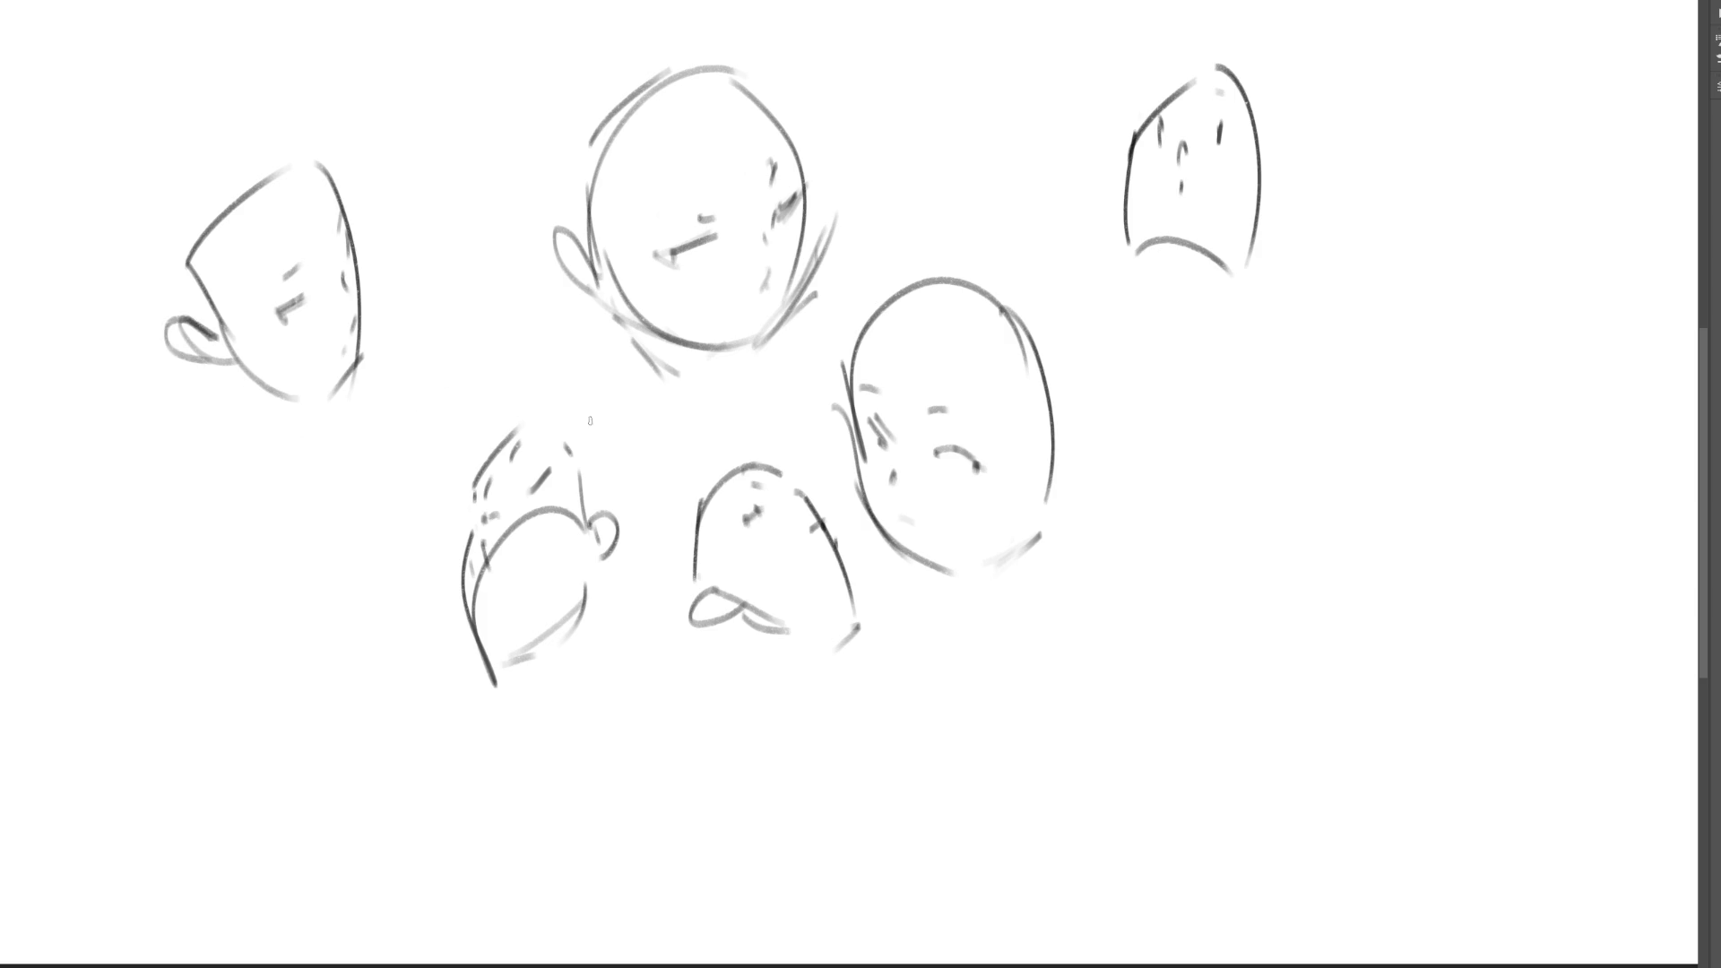
- Draw a tilted head at right with eyebrows, eye, jaw lines, ear and chin curve
mouse_move(1251, 348)
mouse_down()
mouse_move(1224, 459)
mouse_move(1380, 390)
mouse_move(1380, 427)
mouse_up()
drag(1237, 448, 1342, 416)
drag(1327, 342, 1349, 346)
drag(1248, 360, 1279, 355)
mouse_move(1318, 322)
mouse_down()
mouse_move(1339, 321)
mouse_move(1275, 337)
mouse_move(1298, 355)
mouse_move(1256, 487)
mouse_up()
mouse_move(1255, 484)
mouse_down()
mouse_move(1340, 428)
mouse_move(1369, 448)
mouse_up()
drag(1372, 371, 1373, 484)
drag(1380, 400, 1391, 446)
mouse_move(1229, 419)
mouse_down()
mouse_move(1221, 455)
mouse_move(1309, 520)
mouse_up()
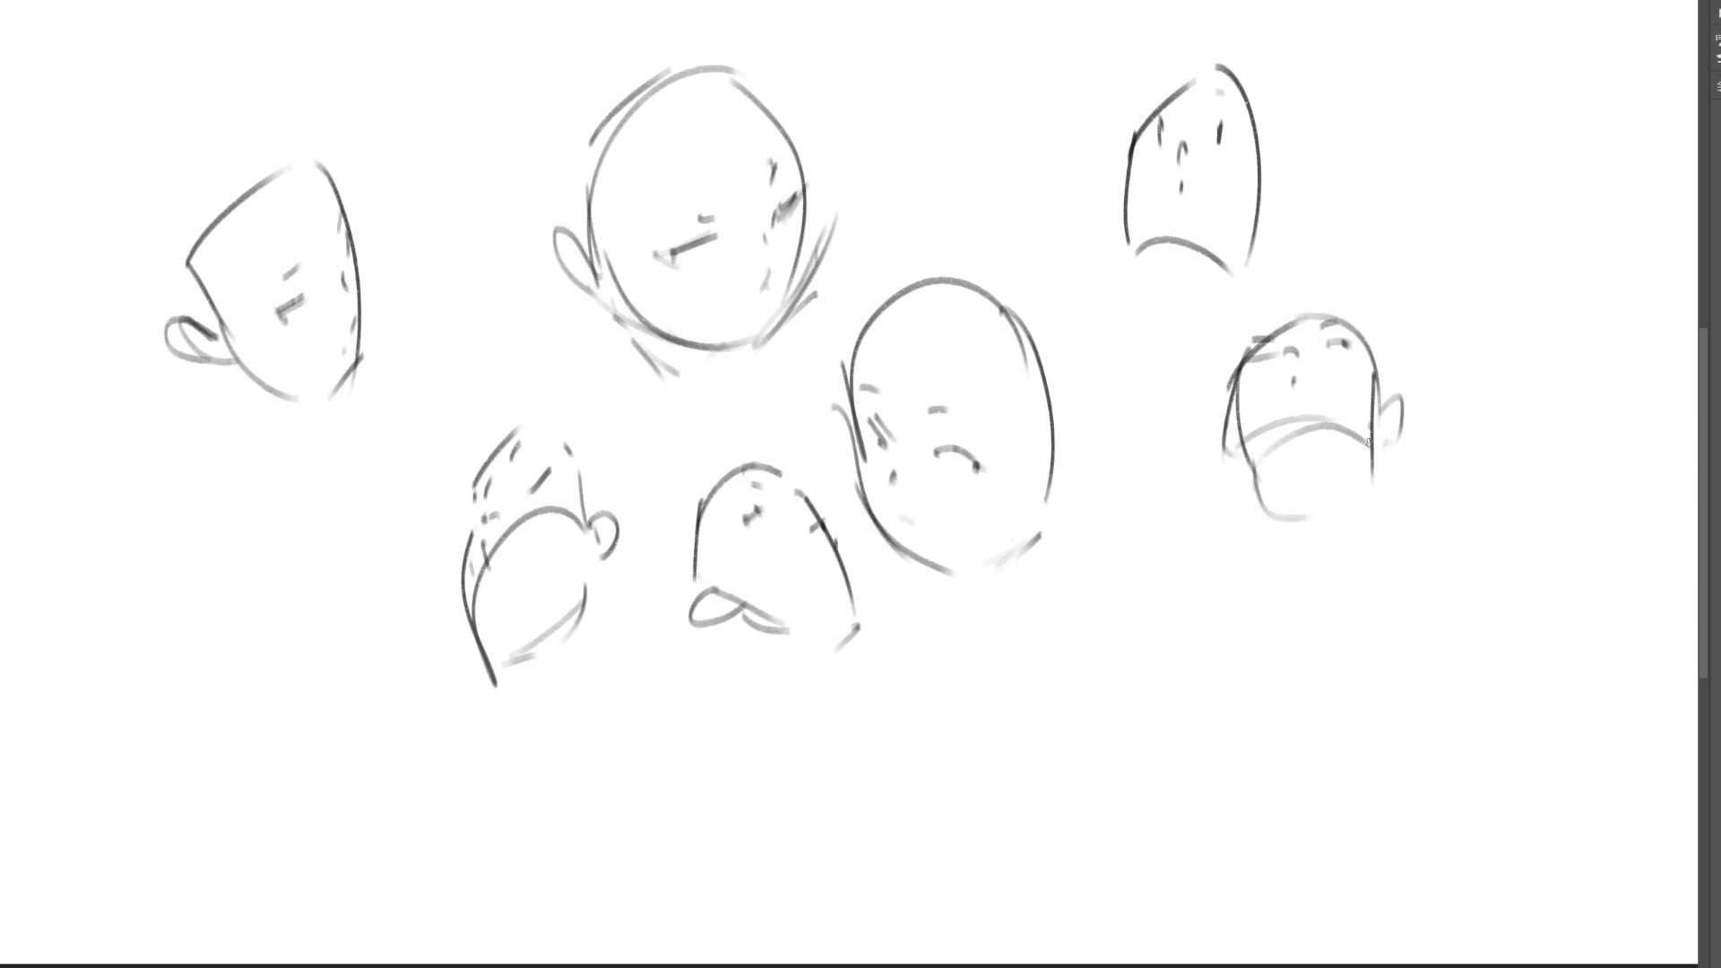
- Add a long neck, shoulders and torso lines below the right-hand head
drag(1251, 455, 1307, 547)
drag(1307, 546, 1373, 558)
drag(1385, 377, 1397, 440)
drag(1398, 472, 1380, 511)
drag(1364, 326, 1381, 353)
drag(1400, 415, 1394, 475)
drag(1396, 466, 1373, 491)
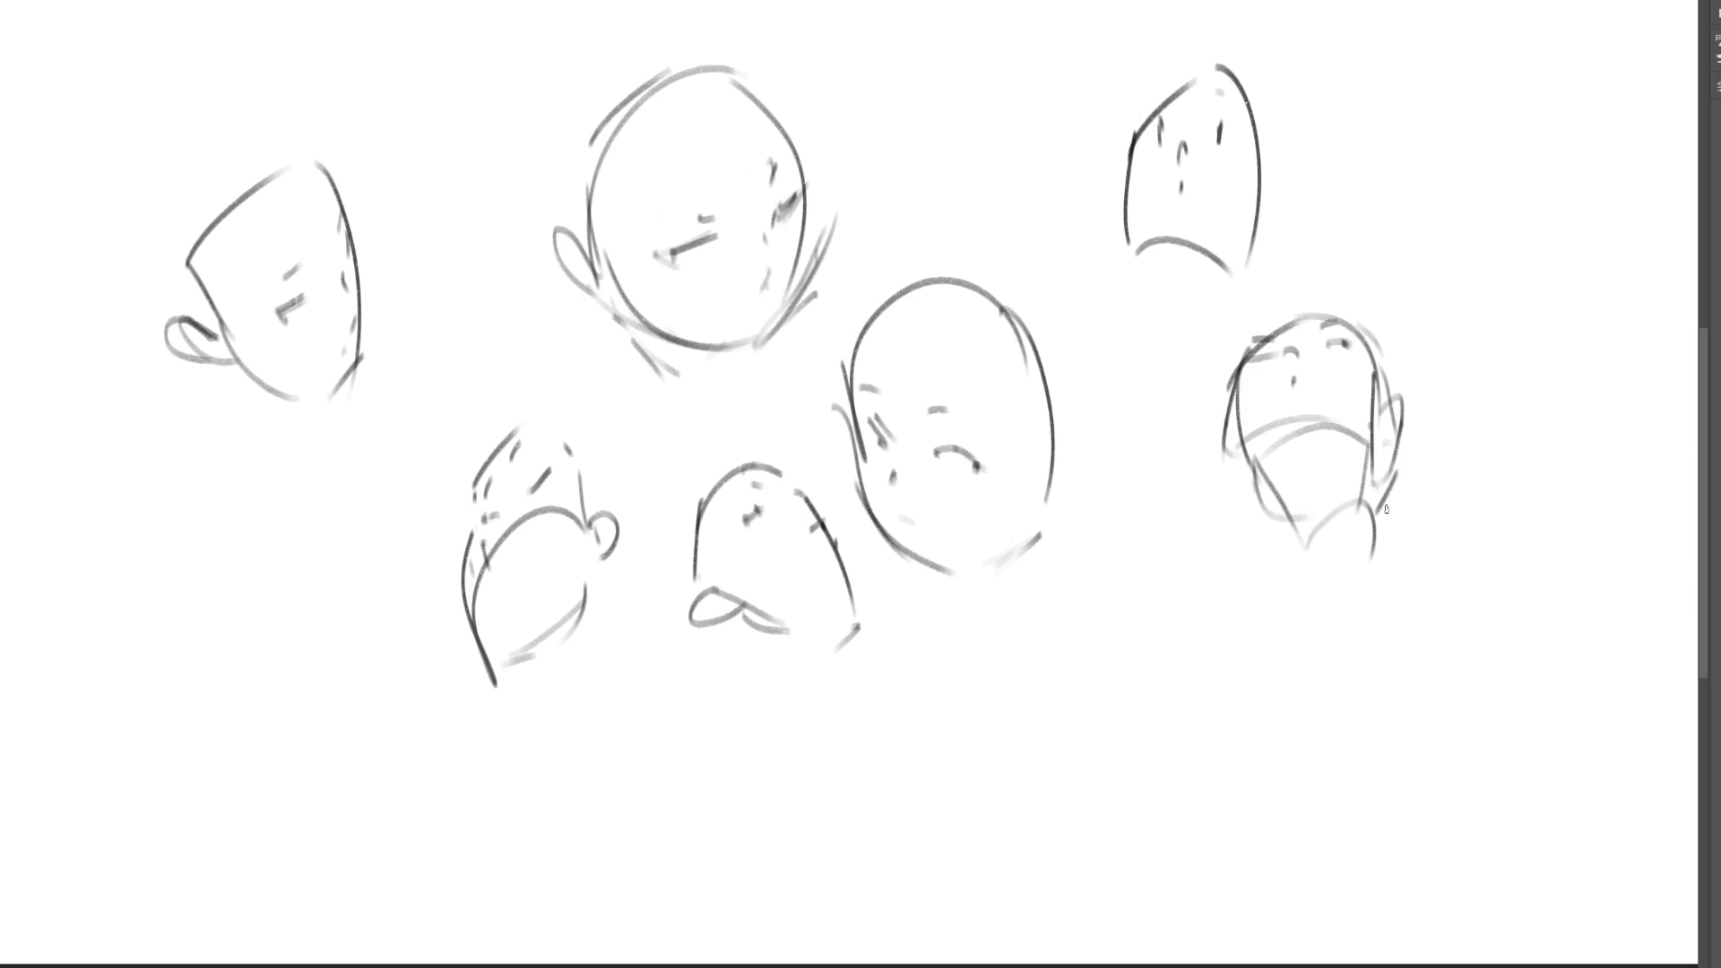
drag(1251, 457, 1308, 554)
mouse_move(1385, 471)
mouse_down()
mouse_move(1415, 548)
mouse_move(1385, 573)
mouse_move(1379, 627)
mouse_up()
mouse_move(1307, 545)
mouse_down()
mouse_move(1253, 644)
mouse_move(1289, 759)
mouse_up()
drag(1381, 621, 1311, 850)
drag(1385, 619, 1339, 839)
drag(1282, 588, 1193, 728)
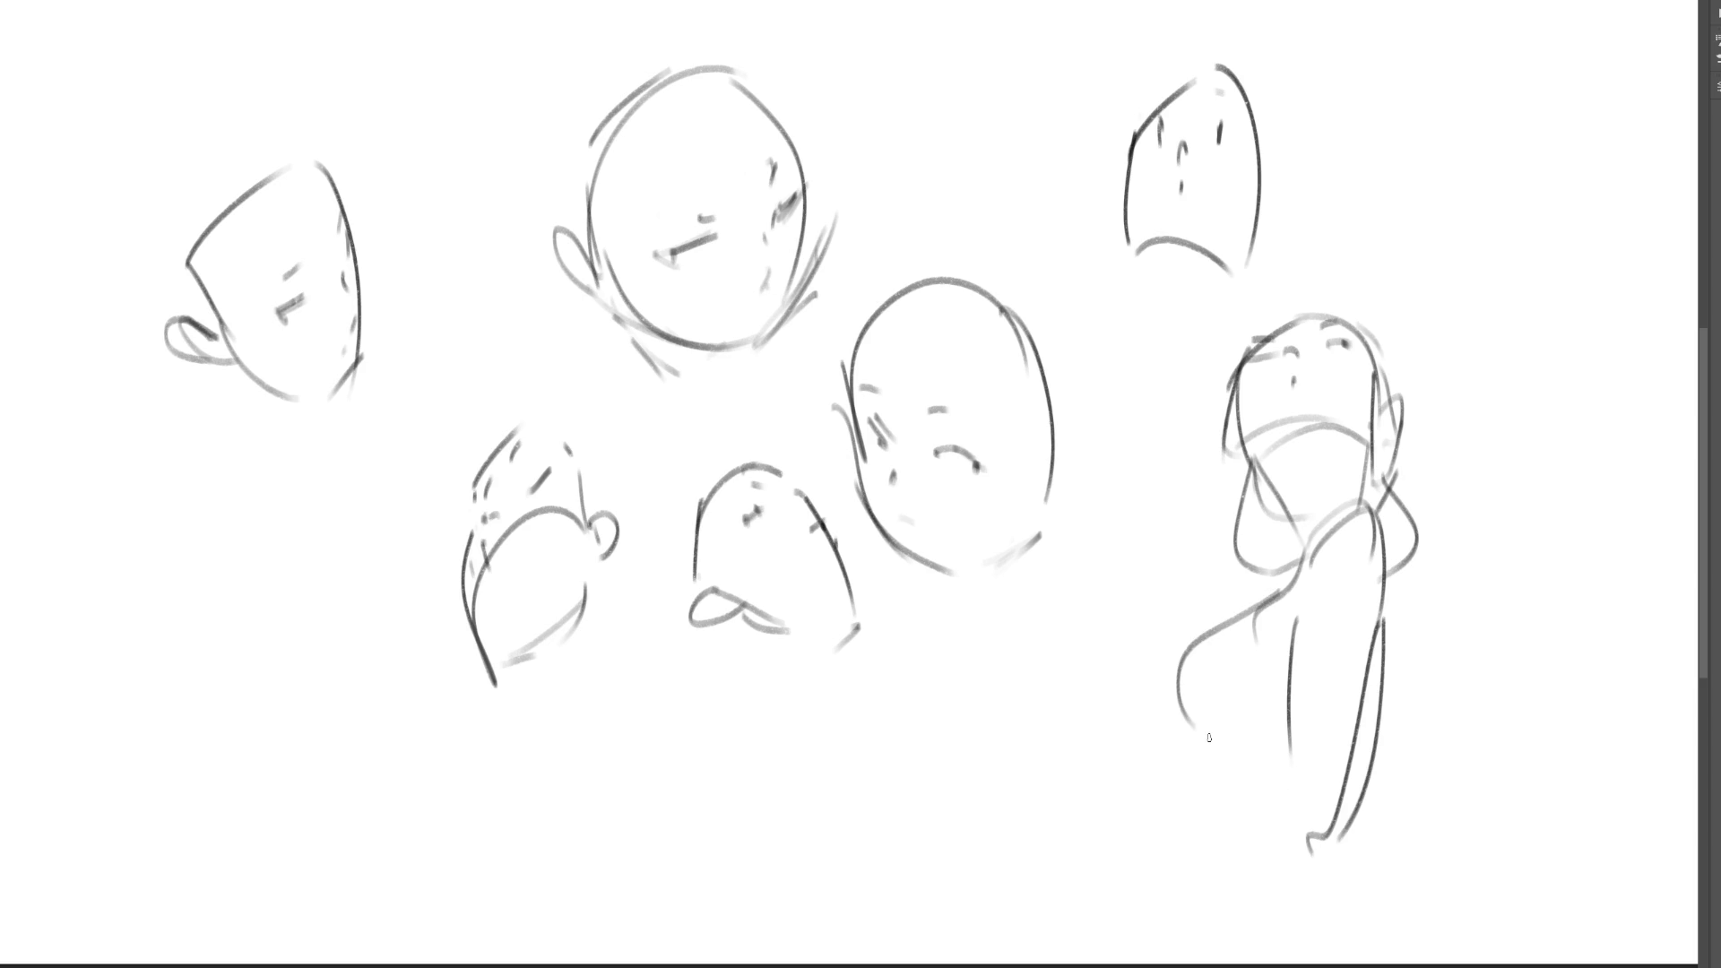
- Sketch a new lower-left head with chin, eye, ear and jaw, undoing a stray chin stroke
mouse_move(153, 574)
mouse_down()
mouse_move(194, 485)
mouse_move(245, 459)
mouse_move(320, 608)
mouse_move(163, 600)
mouse_move(216, 639)
mouse_up()
mouse_move(192, 541)
mouse_down()
mouse_move(201, 571)
mouse_move(320, 665)
mouse_move(264, 688)
mouse_up()
mouse_move(217, 627)
mouse_down()
mouse_move(190, 643)
mouse_move(219, 652)
mouse_up()
mouse_move(246, 515)
mouse_down()
mouse_move(269, 520)
mouse_move(265, 500)
mouse_up()
drag(321, 567, 320, 589)
drag(318, 660, 262, 695)
drag(242, 626, 208, 676)
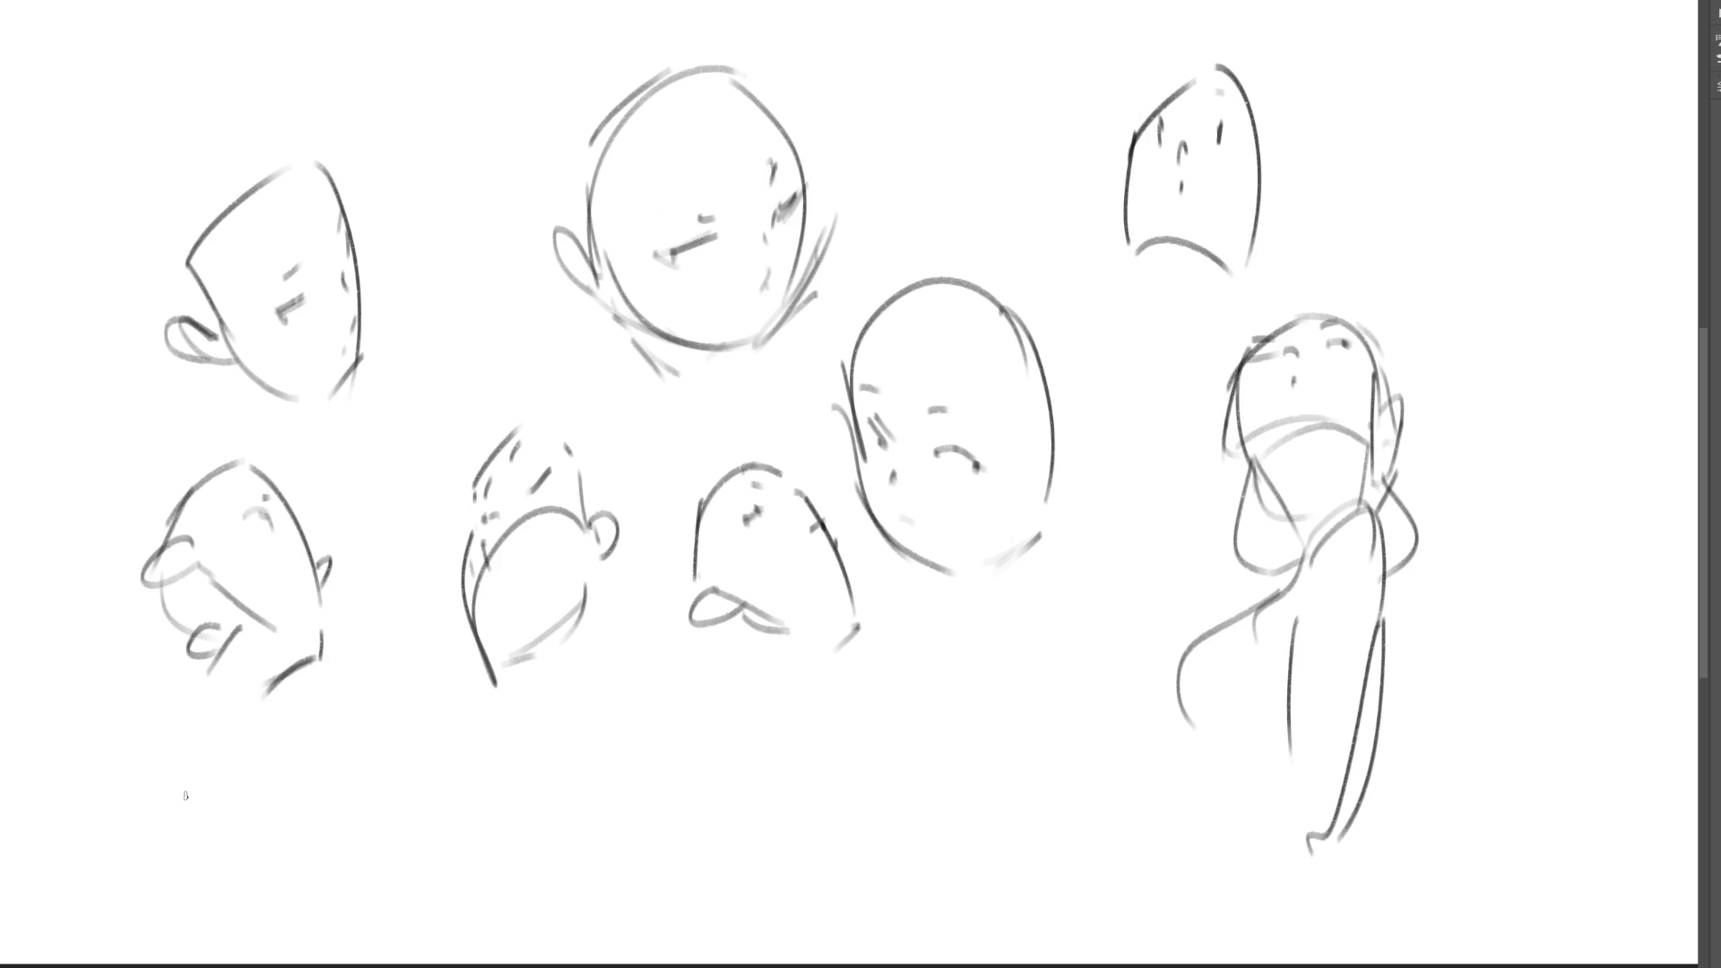
key(ctrl+z)
- Draw a head arch at the right with shading and an eyebrow dash, and refine the top-right head's ear
drag(1429, 199, 1452, 278)
mouse_move(1428, 210)
mouse_down()
mouse_move(1512, 132)
mouse_move(1578, 271)
mouse_up()
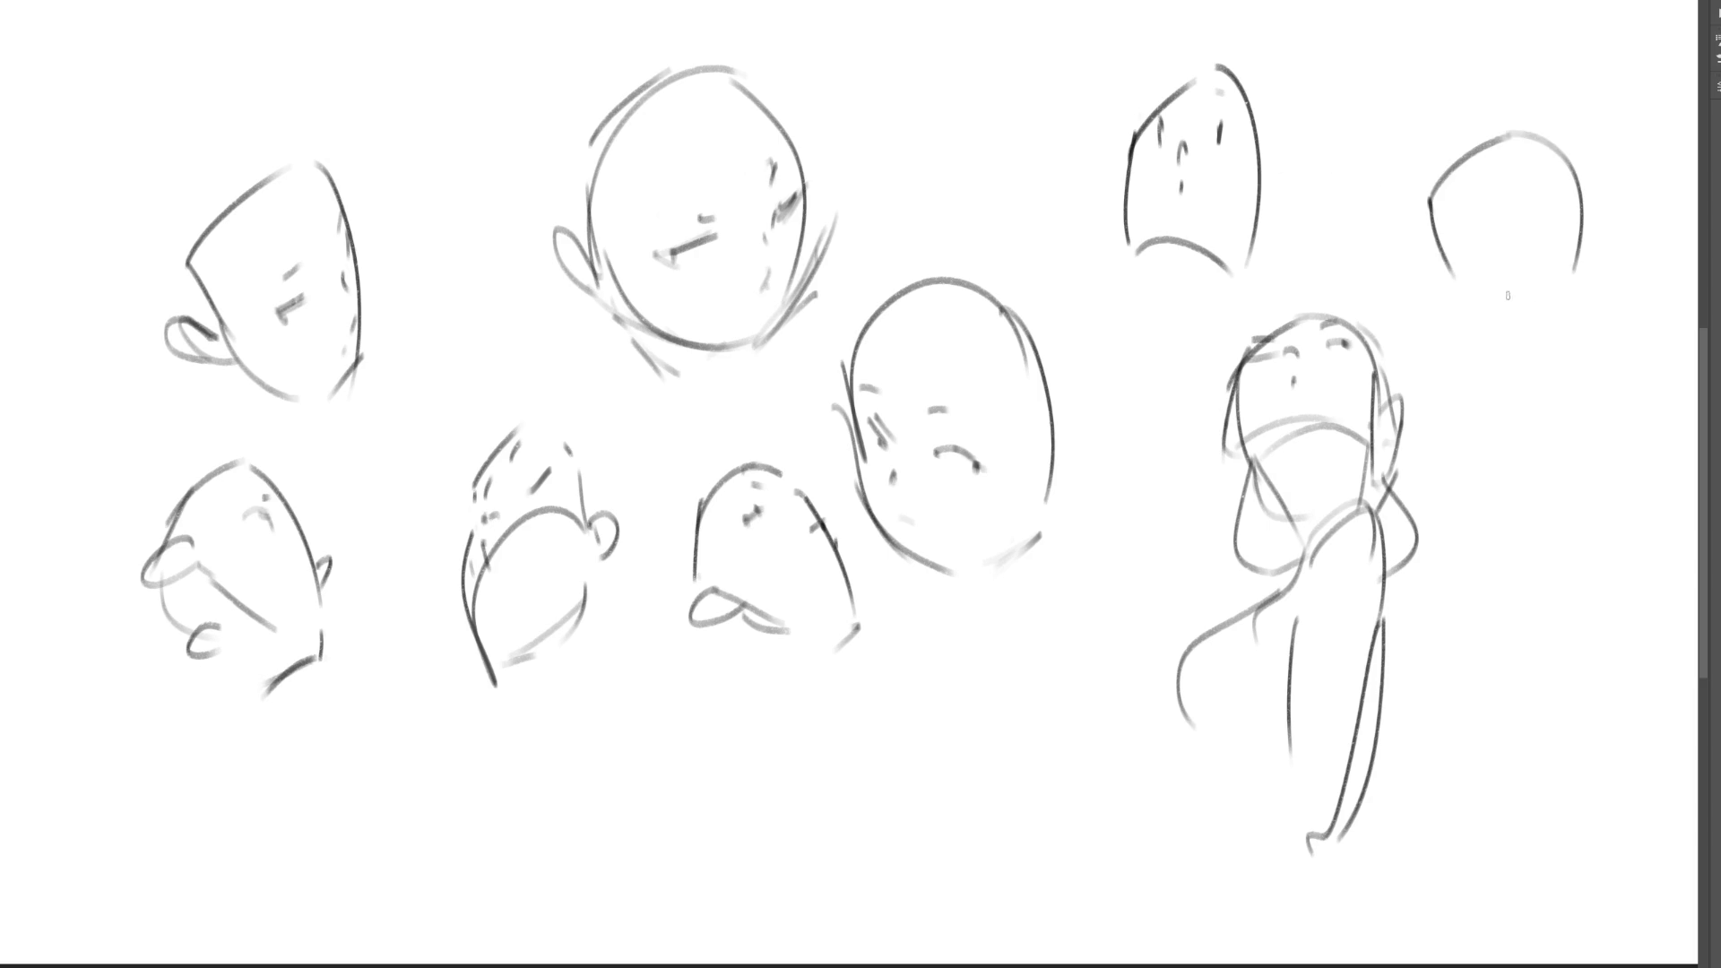
mouse_move(1443, 251)
mouse_down()
mouse_move(1472, 292)
mouse_move(1536, 309)
mouse_move(1468, 266)
mouse_up()
mouse_move(1464, 249)
mouse_down()
mouse_move(1546, 281)
mouse_move(1472, 284)
mouse_up()
mouse_move(1462, 268)
mouse_down()
mouse_move(1482, 284)
mouse_move(1536, 259)
mouse_move(1549, 280)
mouse_move(1492, 324)
mouse_move(1560, 318)
mouse_move(1594, 258)
mouse_move(1596, 282)
mouse_move(1508, 315)
mouse_move(1612, 298)
mouse_up()
drag(1599, 233, 1591, 260)
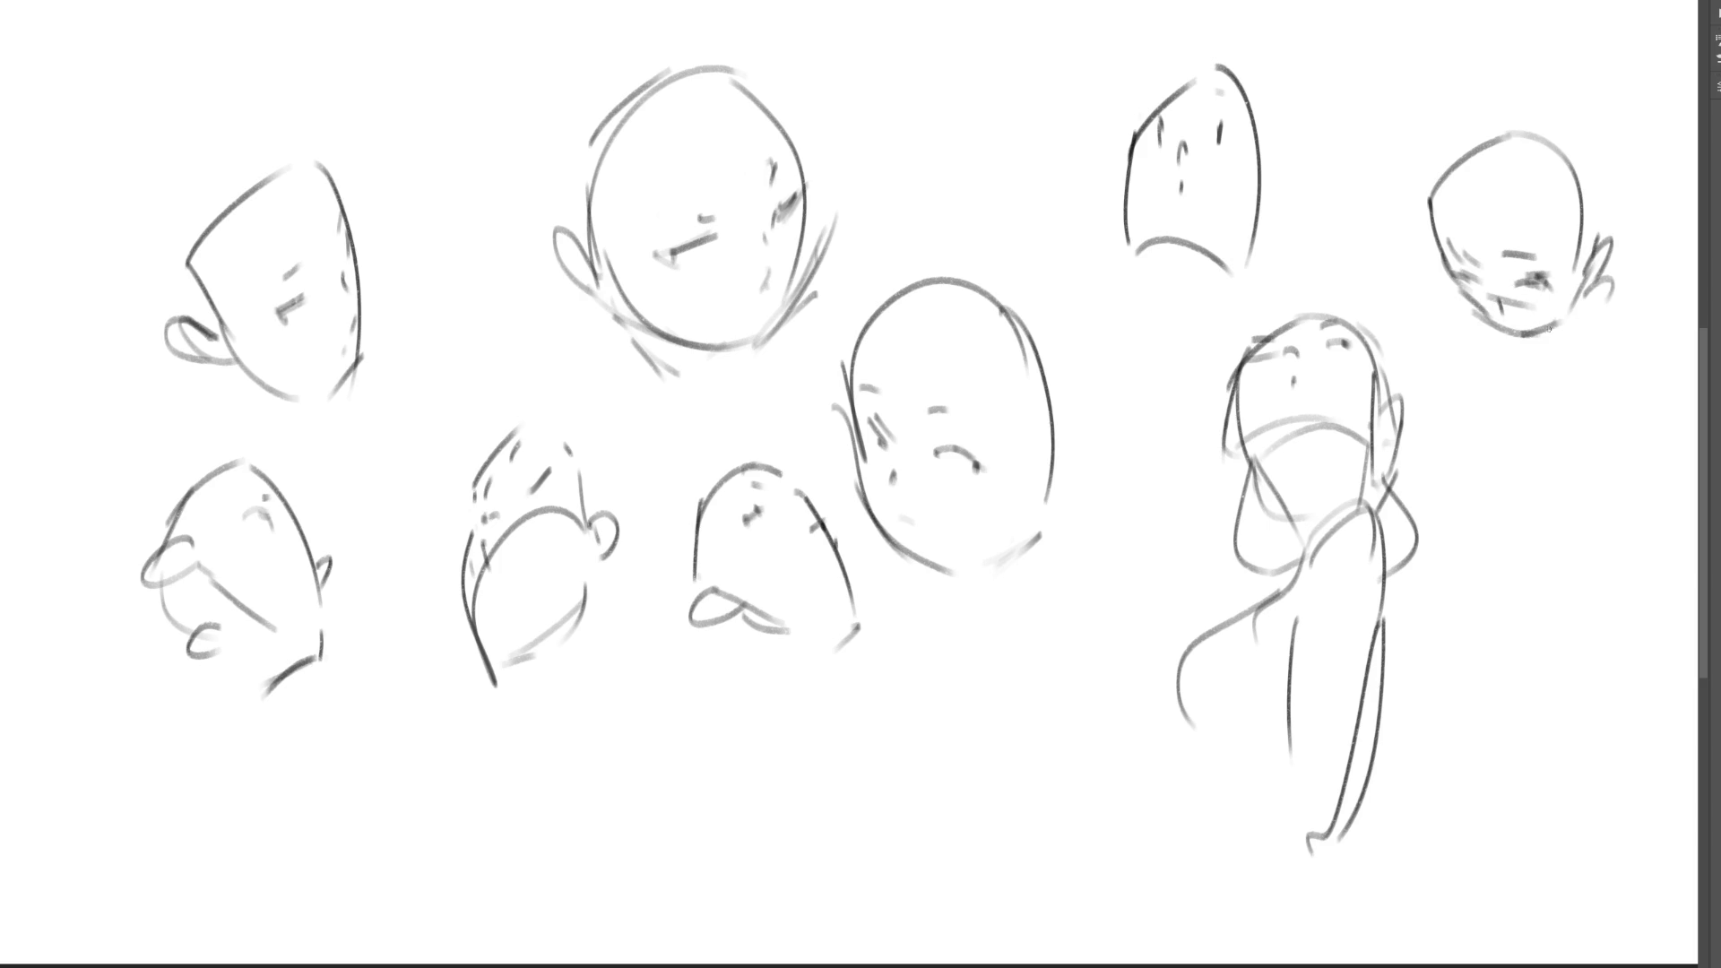
- Draw an oval head below the top-right head with eye, eyebrow, cheek and ear
mouse_move(1455, 395)
mouse_down()
mouse_move(1444, 473)
mouse_move(1569, 468)
mouse_move(1513, 566)
mouse_move(1433, 565)
mouse_up()
drag(1472, 576, 1486, 575)
mouse_move(1514, 418)
mouse_down()
mouse_move(1516, 441)
mouse_move(1524, 388)
mouse_move(1451, 428)
mouse_move(1468, 463)
mouse_move(1439, 518)
mouse_up()
mouse_move(1569, 475)
mouse_down()
mouse_move(1593, 511)
mouse_move(1556, 521)
mouse_up()
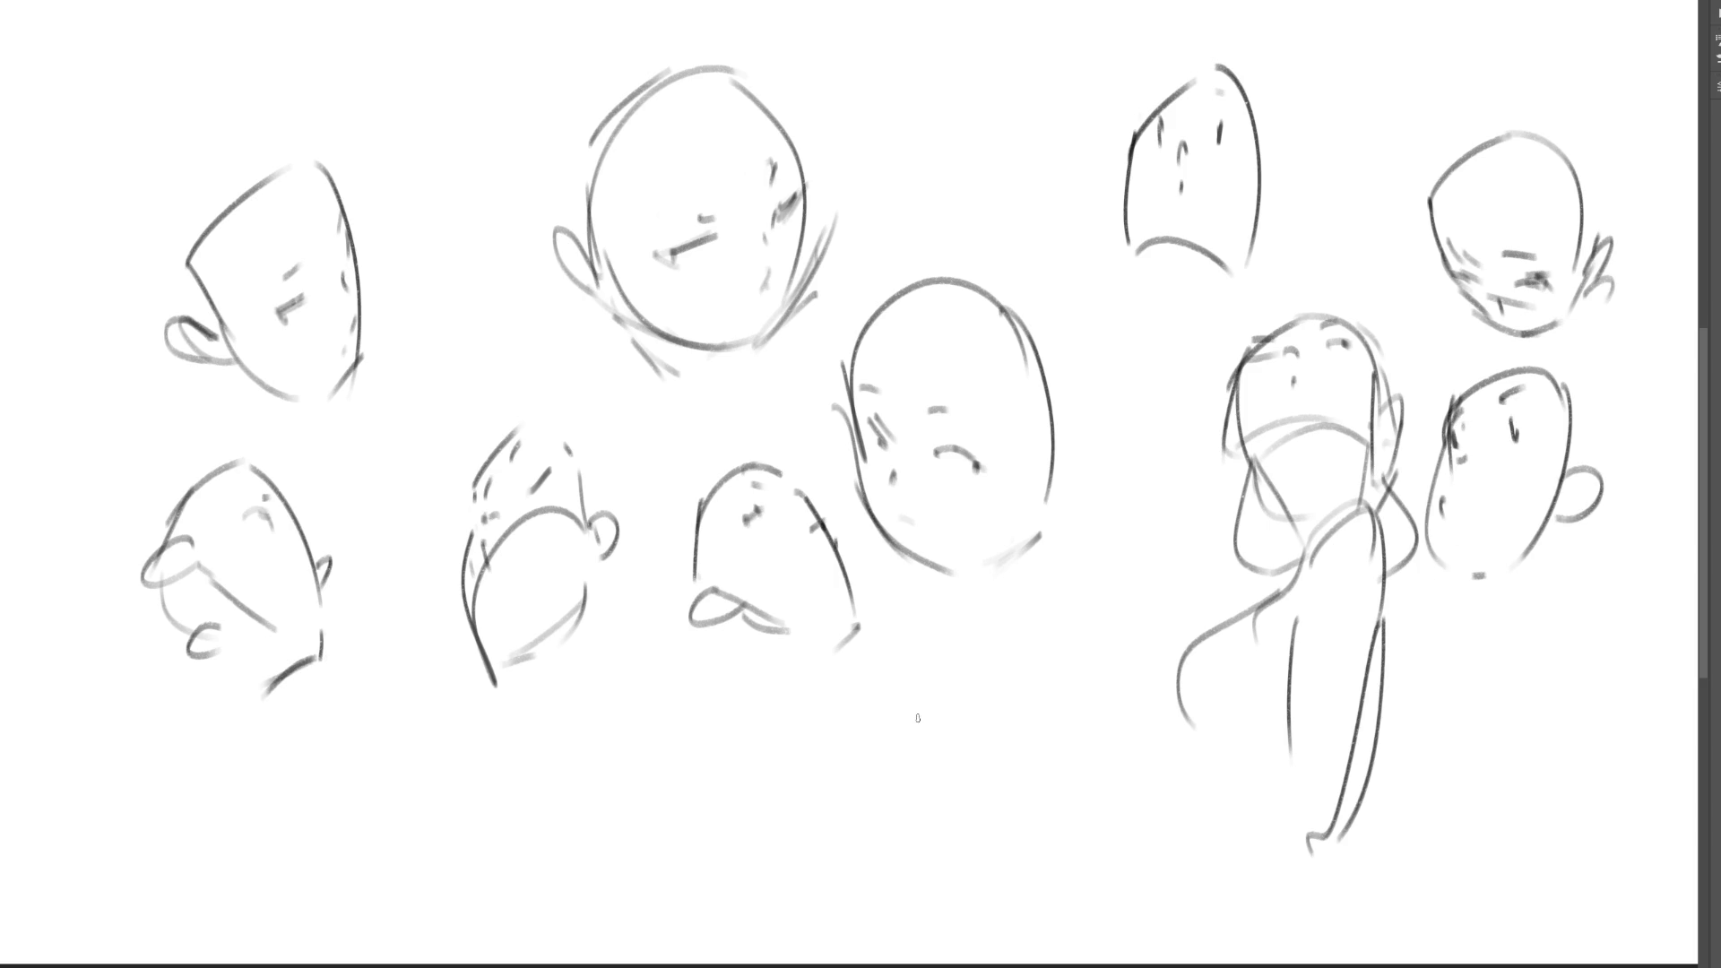
- Outline a new head below the centre head with eyebrows, nose, jaw, chin, ear and crown arc
mouse_move(922, 800)
mouse_down()
mouse_move(915, 627)
mouse_move(1038, 710)
mouse_up()
drag(1027, 647, 1020, 843)
mouse_move(899, 776)
mouse_down()
mouse_move(970, 843)
mouse_move(1009, 840)
mouse_up()
mouse_move(898, 733)
mouse_down()
mouse_move(932, 751)
mouse_move(1016, 733)
mouse_move(905, 723)
mouse_move(995, 708)
mouse_up()
drag(943, 759, 966, 823)
drag(1049, 739, 1027, 794)
drag(971, 845, 1031, 809)
mouse_move(1051, 713)
mouse_down()
mouse_move(1071, 683)
mouse_move(1054, 753)
mouse_up()
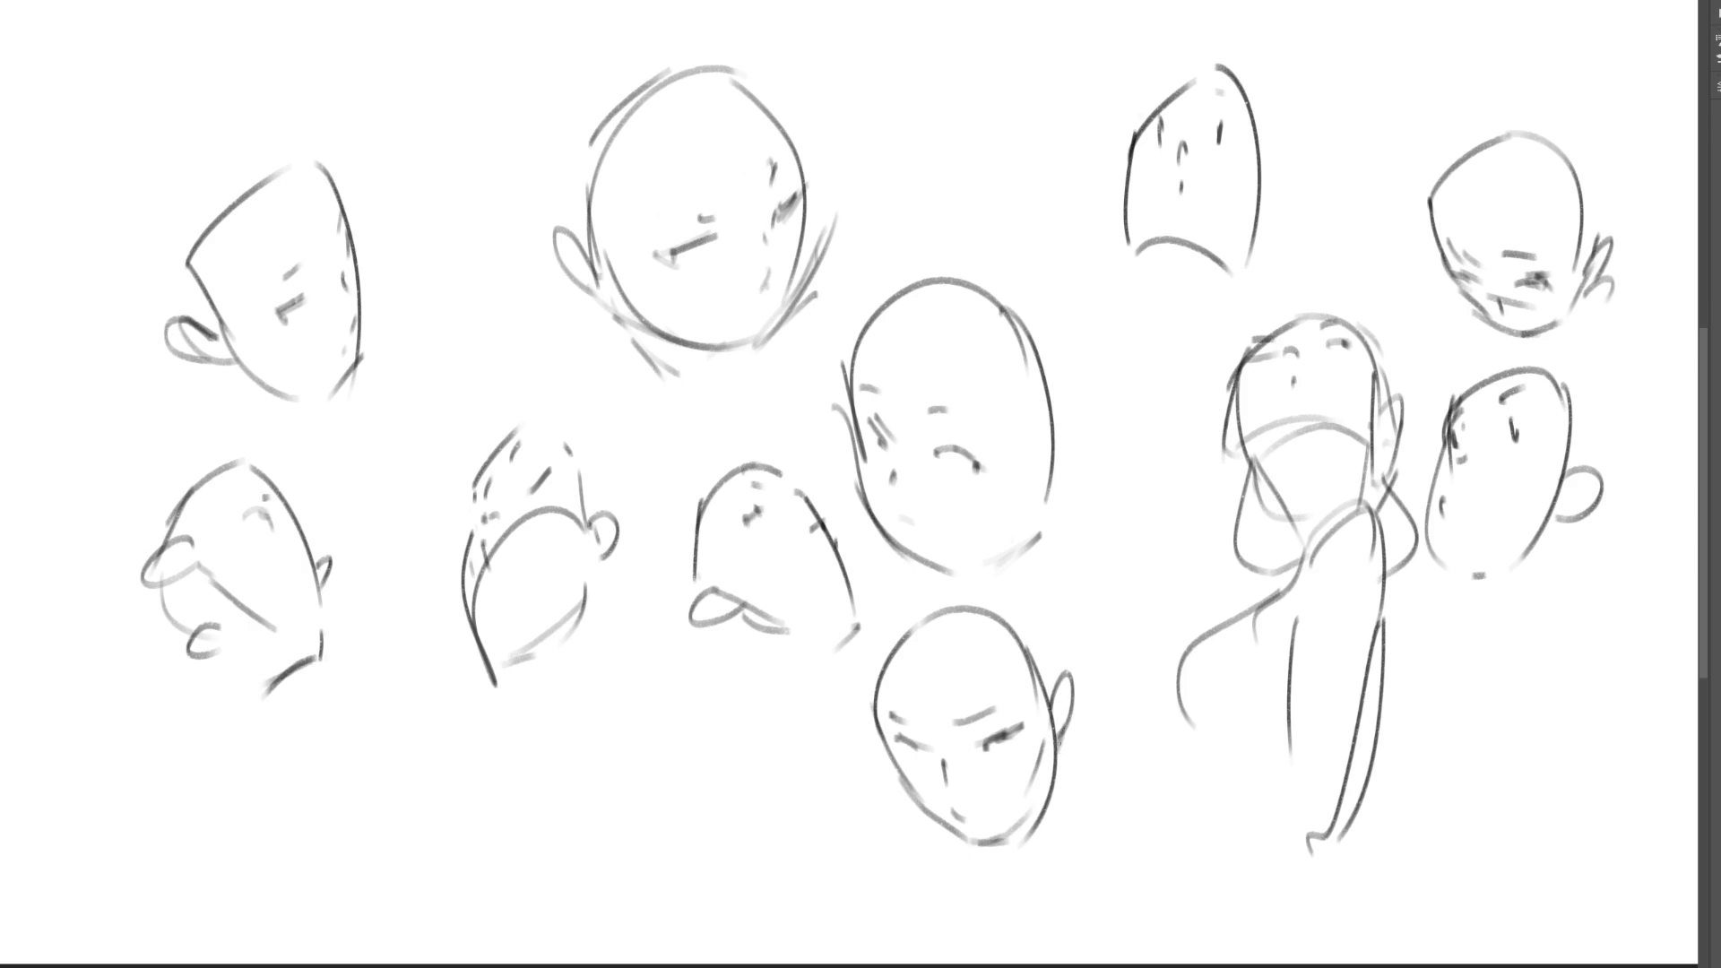
drag(1061, 692, 1055, 731)
mouse_move(870, 639)
mouse_down()
mouse_move(875, 717)
mouse_move(932, 619)
mouse_up()
drag(946, 622, 1015, 681)
- Sketch the neck under the lower head, then fade the middle and lower heads with a large soft eraser
drag(886, 592, 871, 631)
drag(1025, 547, 1041, 612)
drag(1056, 633, 1038, 773)
drag(1064, 714, 1055, 775)
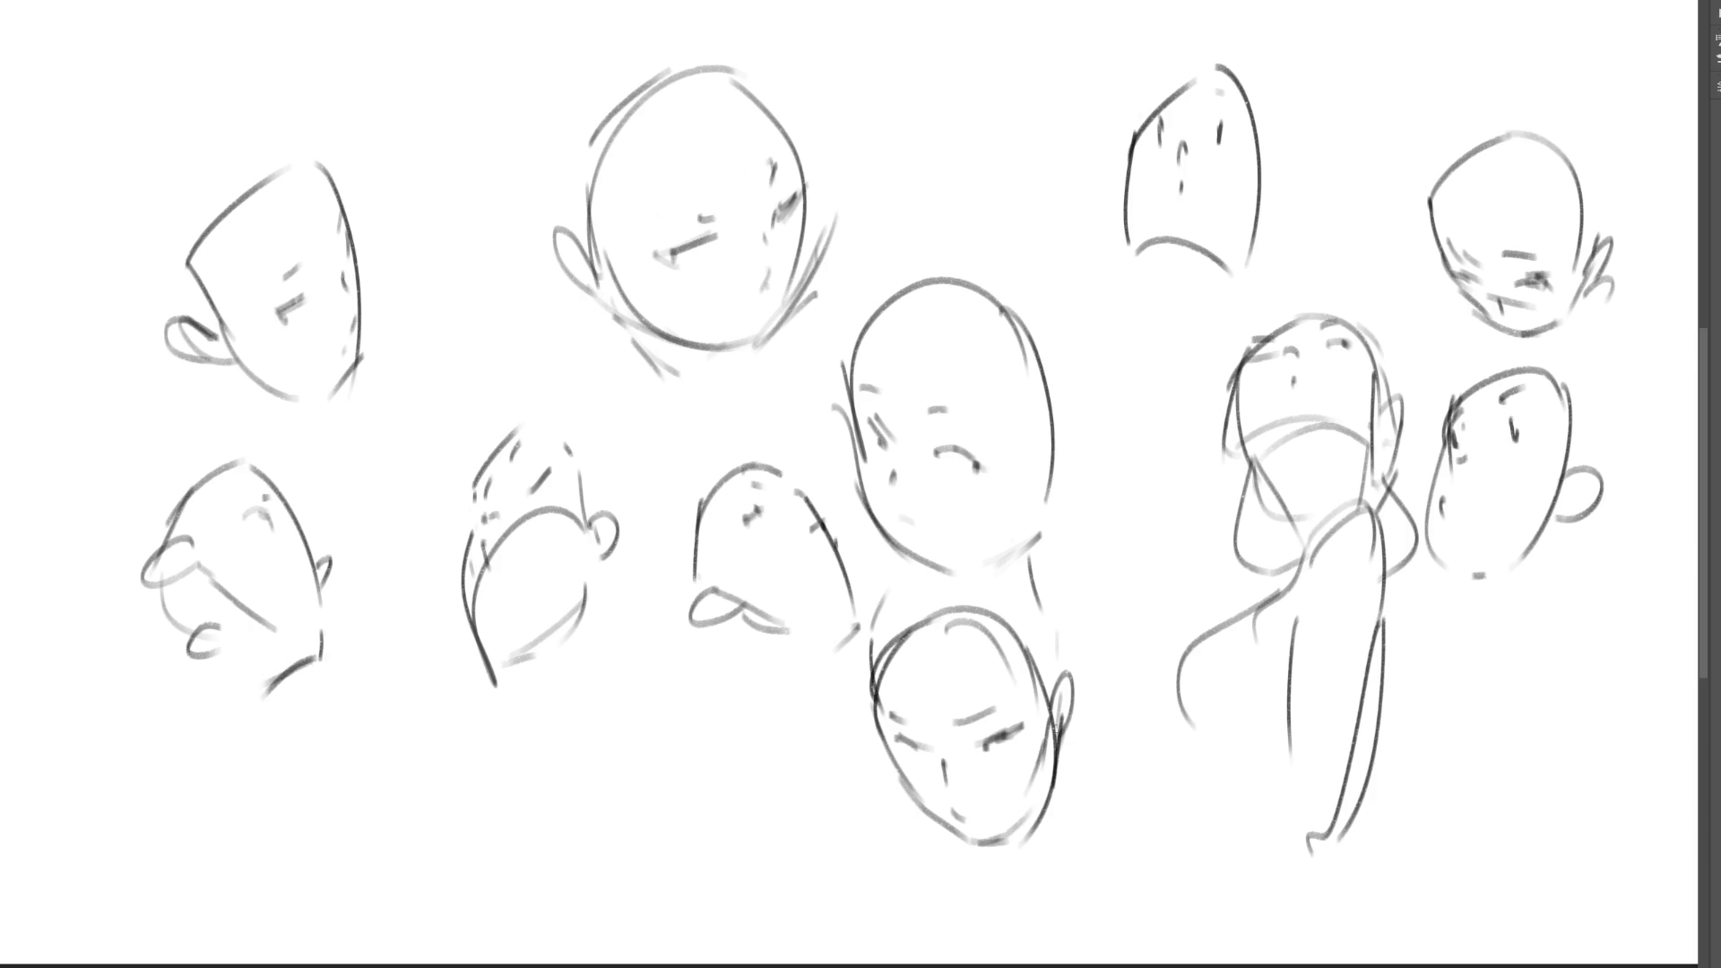
drag(1067, 704, 975, 936)
mouse_move(921, 827)
mouse_down()
mouse_move(950, 862)
mouse_move(999, 853)
mouse_move(1005, 923)
mouse_up()
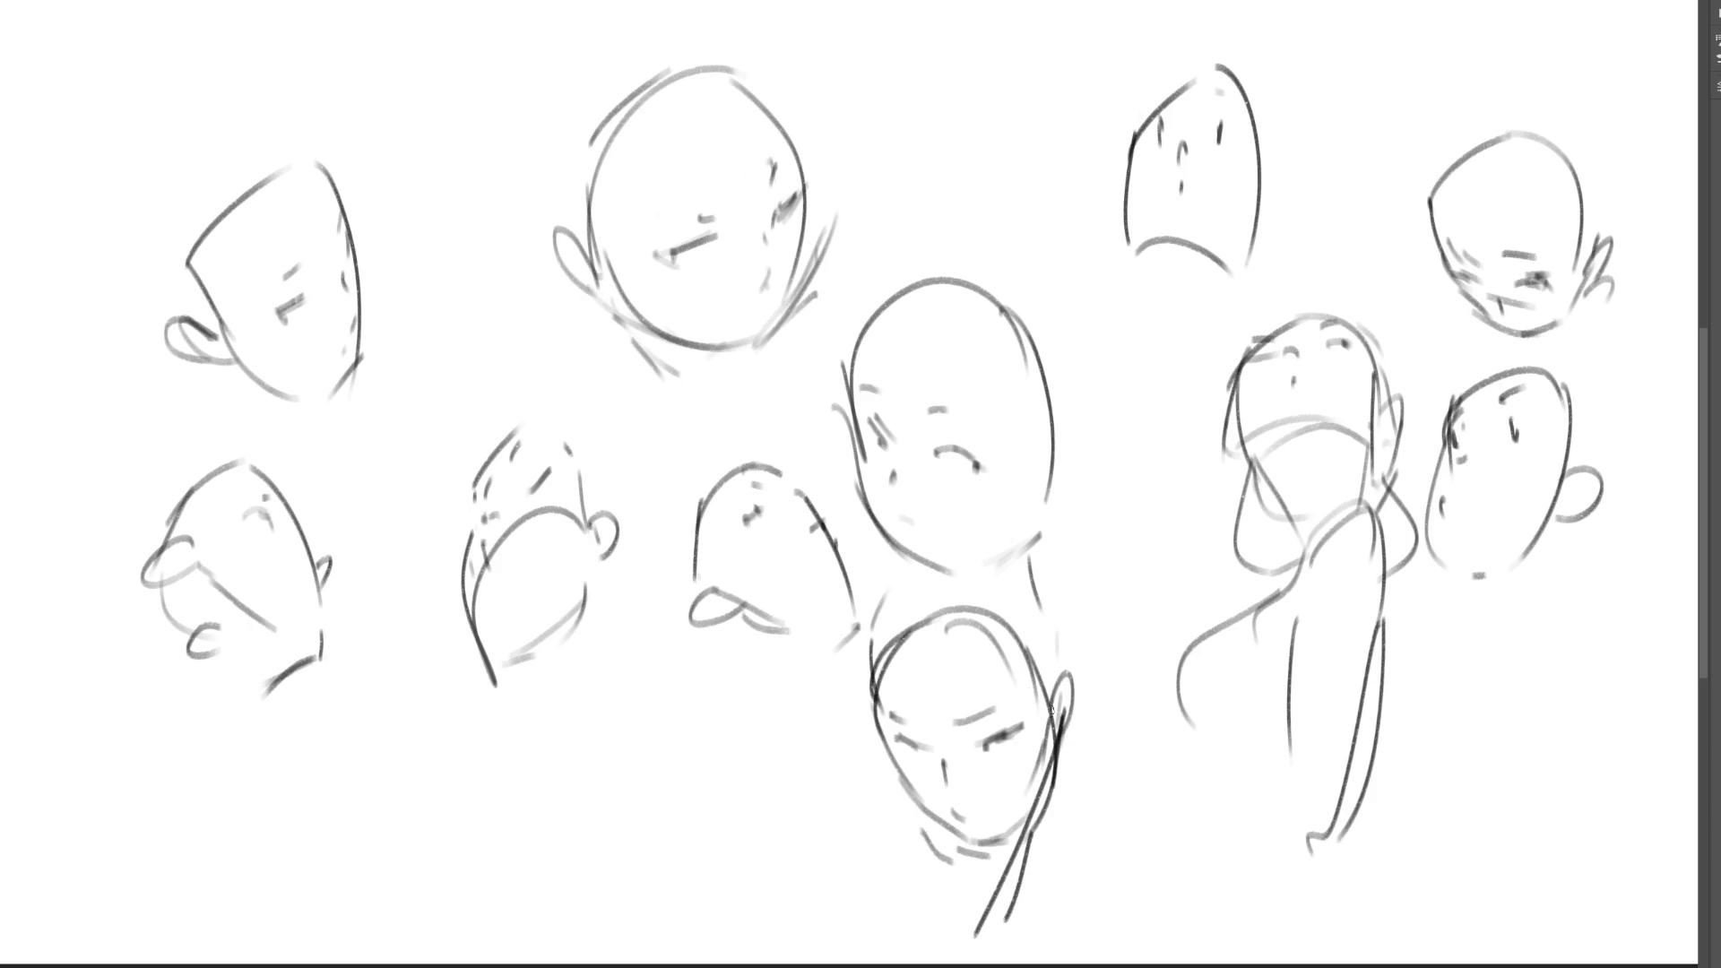
drag(938, 819, 1017, 865)
drag(1050, 803, 979, 934)
drag(1023, 851, 1020, 884)
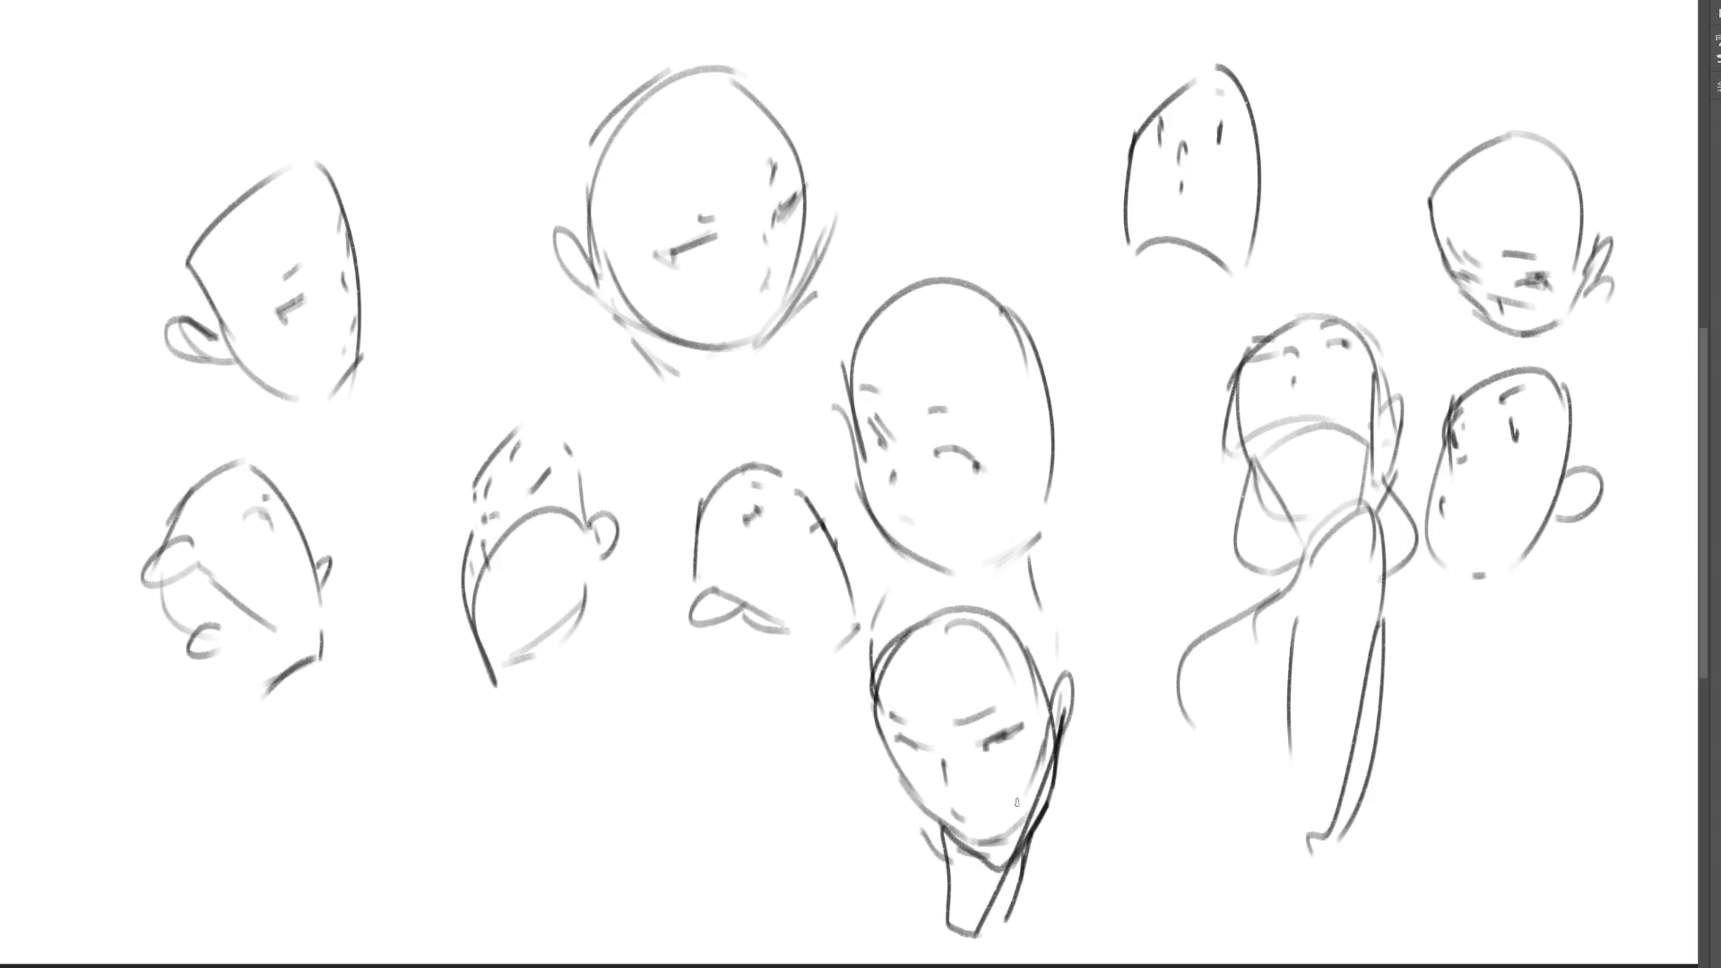
key(e)
mouse_move(950, 628)
mouse_down()
mouse_move(1069, 211)
mouse_move(576, 519)
mouse_move(939, 257)
mouse_move(603, 426)
mouse_move(325, 332)
mouse_up()
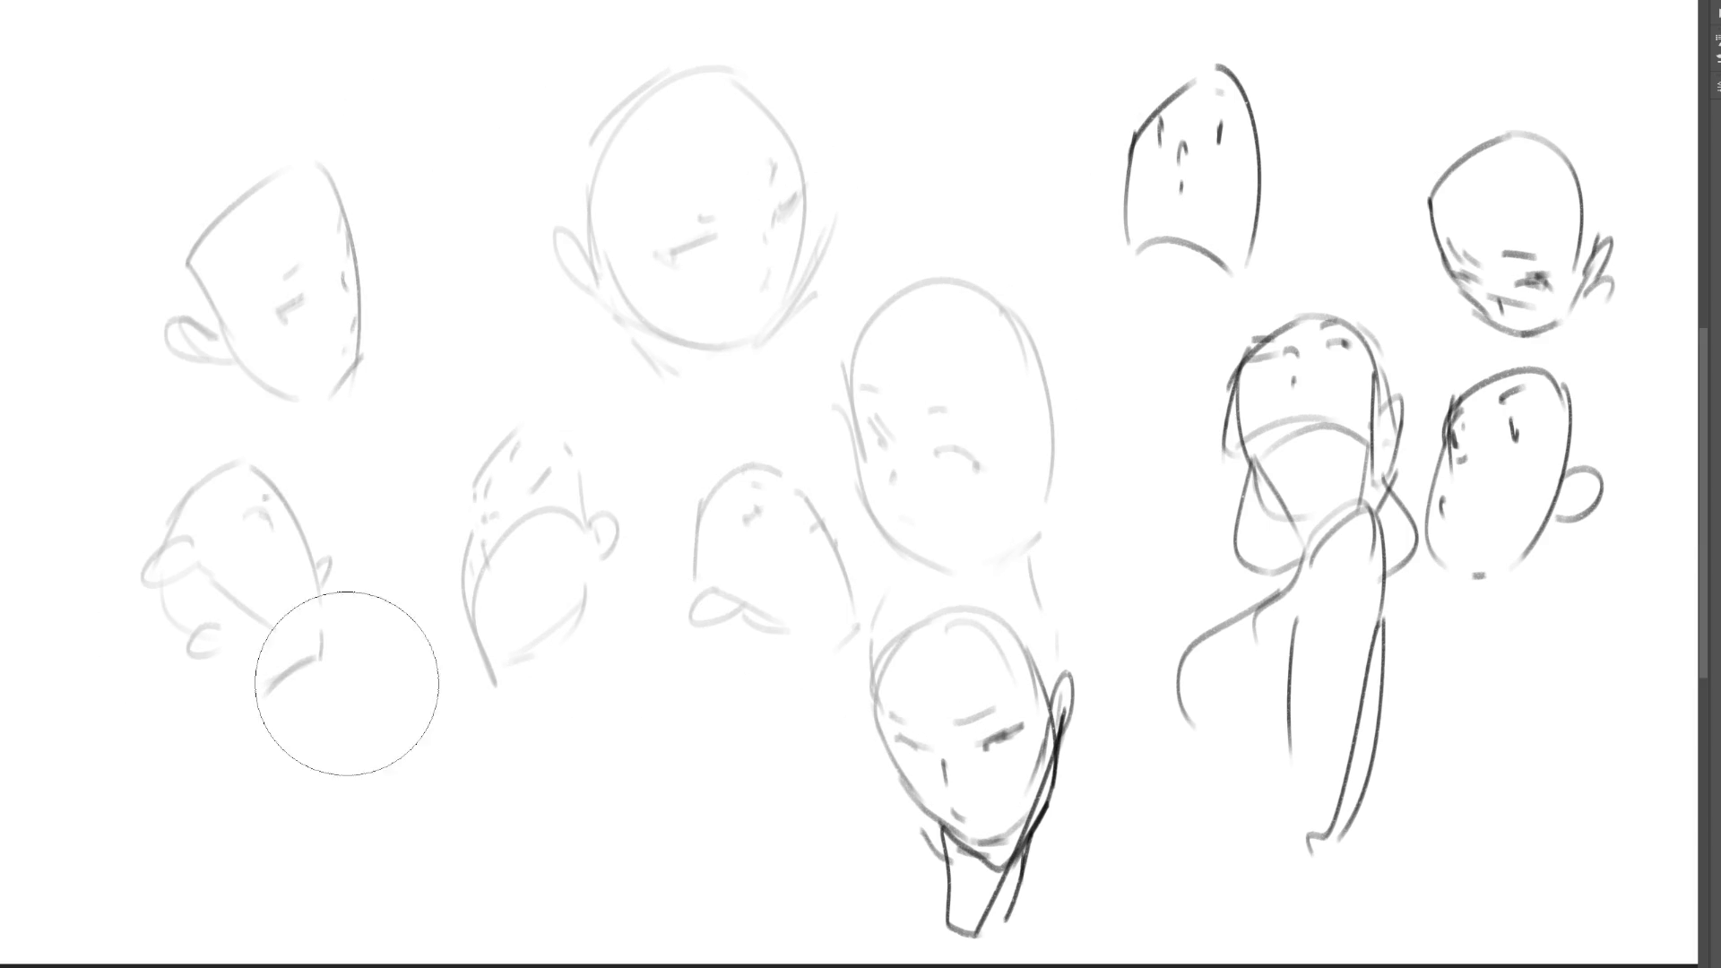
- Fade the remaining heads and figure to light grey and redraw the large upper head's eye in dark
mouse_move(986, 789)
mouse_down()
mouse_move(1434, 704)
mouse_move(1191, 153)
mouse_move(1391, 730)
mouse_up()
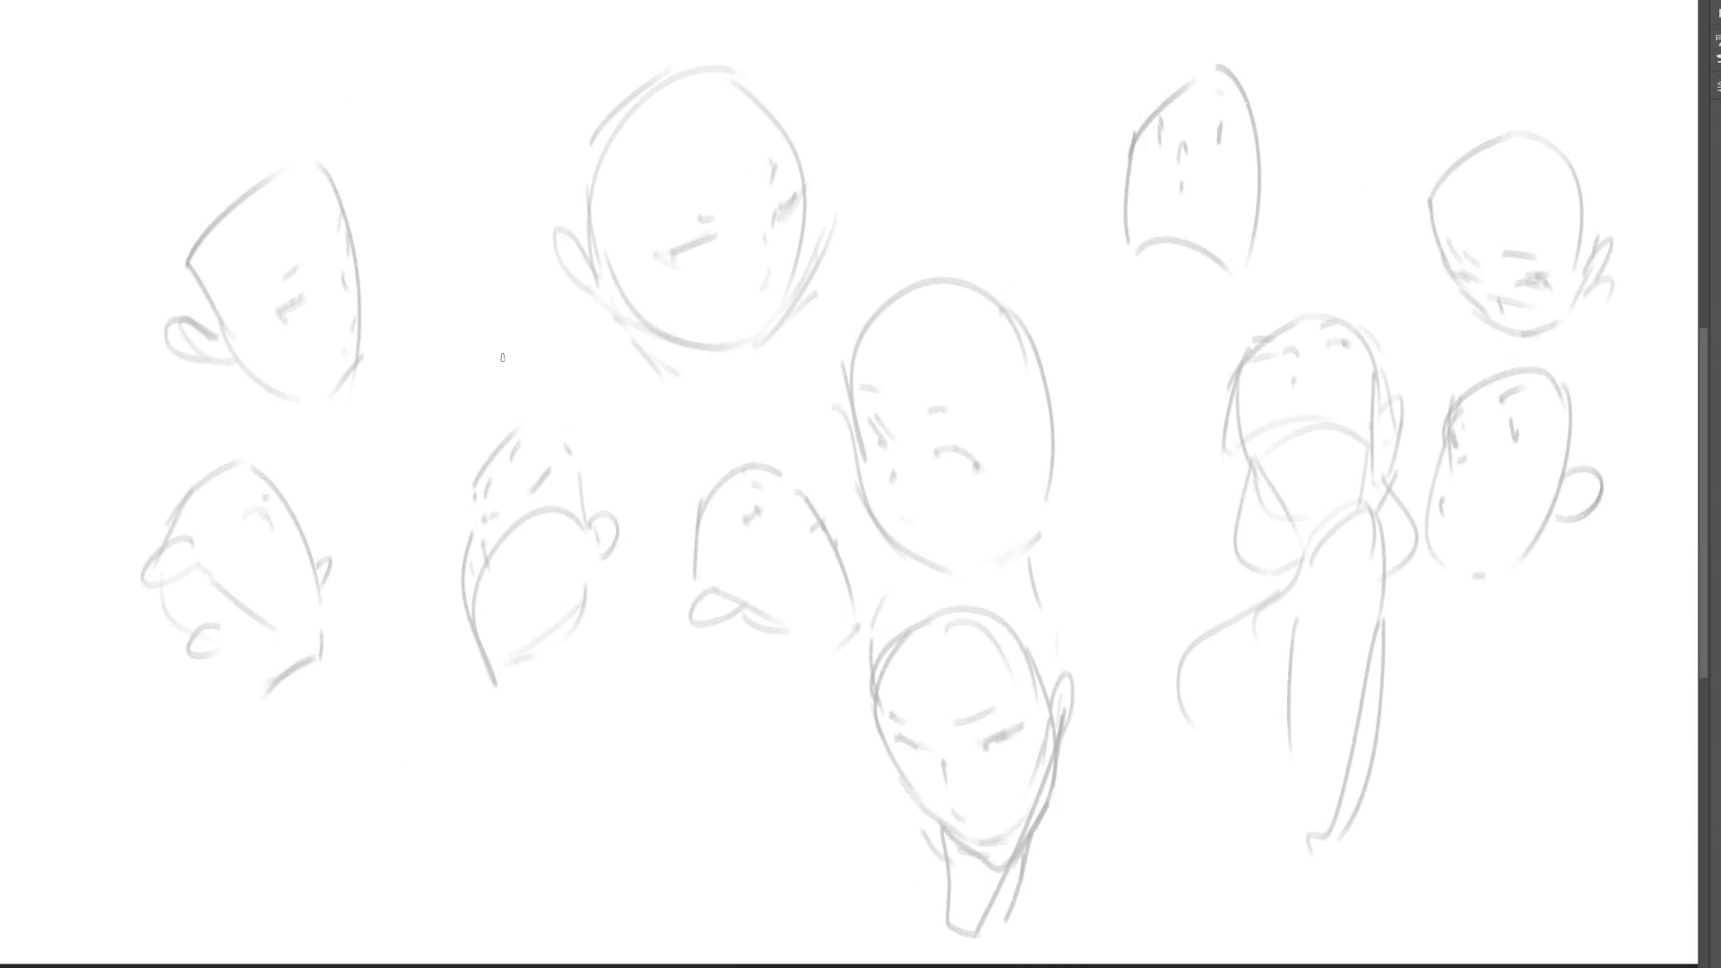
mouse_move(666, 256)
mouse_down()
mouse_move(717, 239)
mouse_move(683, 269)
mouse_move(657, 263)
mouse_move(710, 240)
mouse_move(687, 247)
mouse_move(761, 175)
mouse_move(752, 332)
mouse_move(674, 333)
mouse_up()
drag(713, 338, 737, 338)
key(ctrl+z)
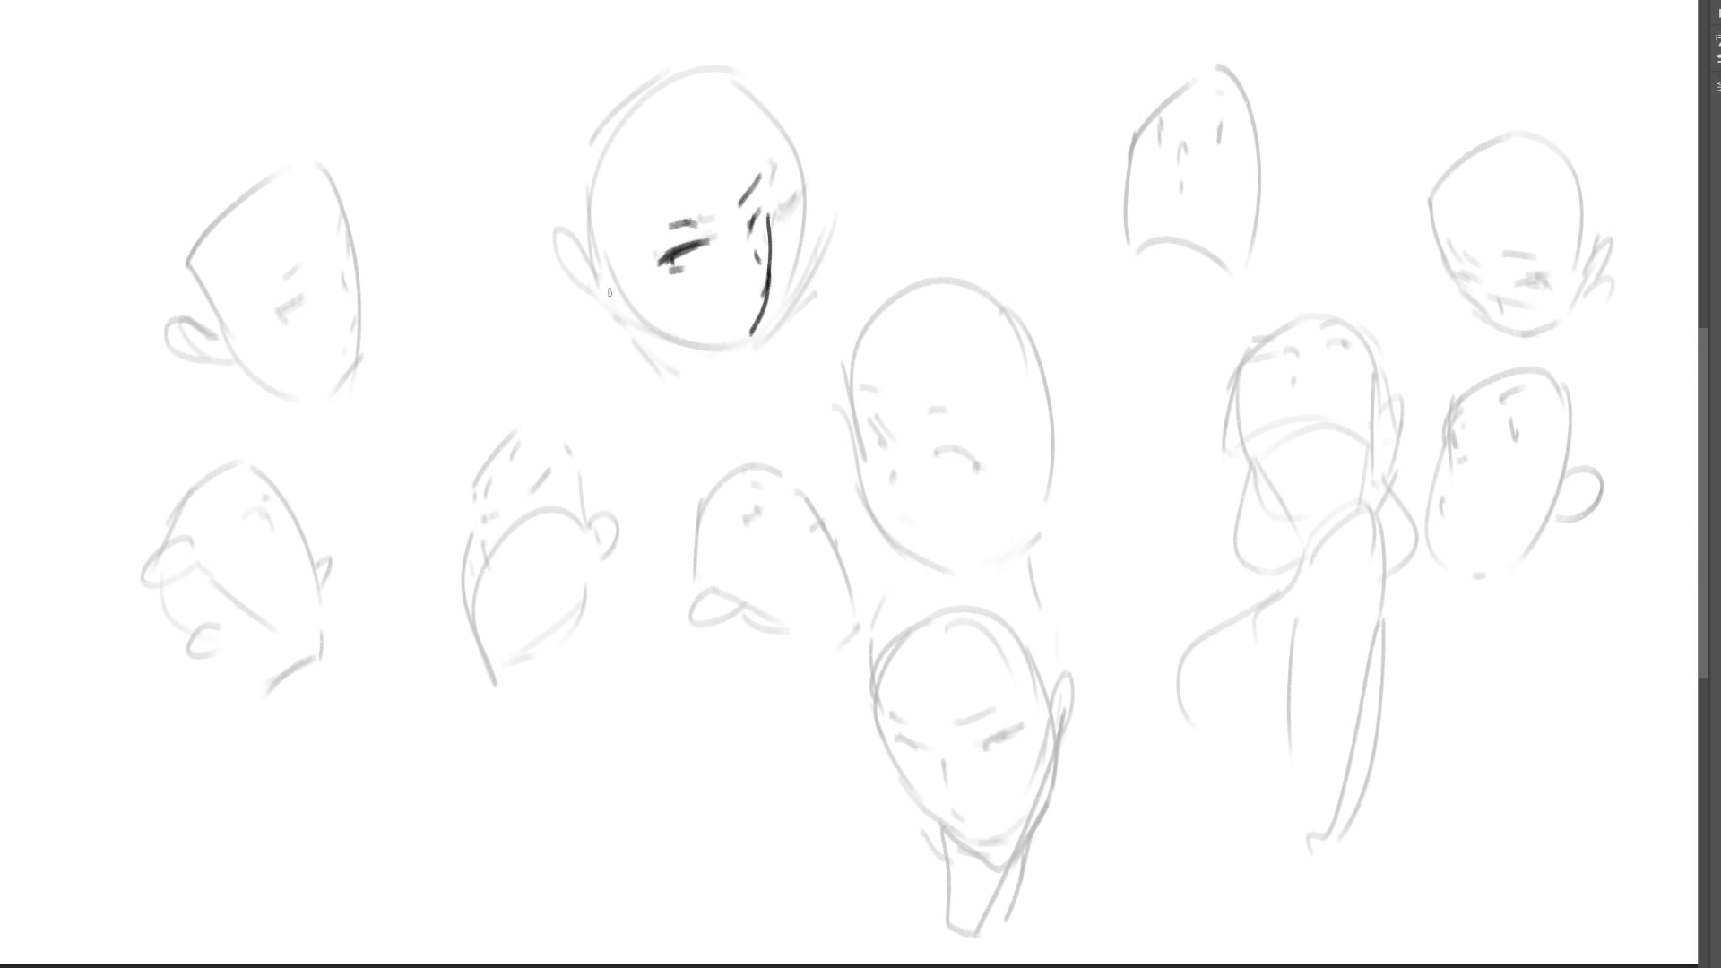
- Darken the large upper head's jaw, chin, ear and upper-left outline, undoing a stray stroke
mouse_move(599, 283)
mouse_down()
mouse_move(630, 317)
mouse_move(724, 339)
mouse_up()
mouse_move(542, 260)
mouse_down()
mouse_move(555, 239)
mouse_move(595, 267)
mouse_move(582, 296)
mouse_move(590, 283)
mouse_up()
drag(592, 213, 585, 227)
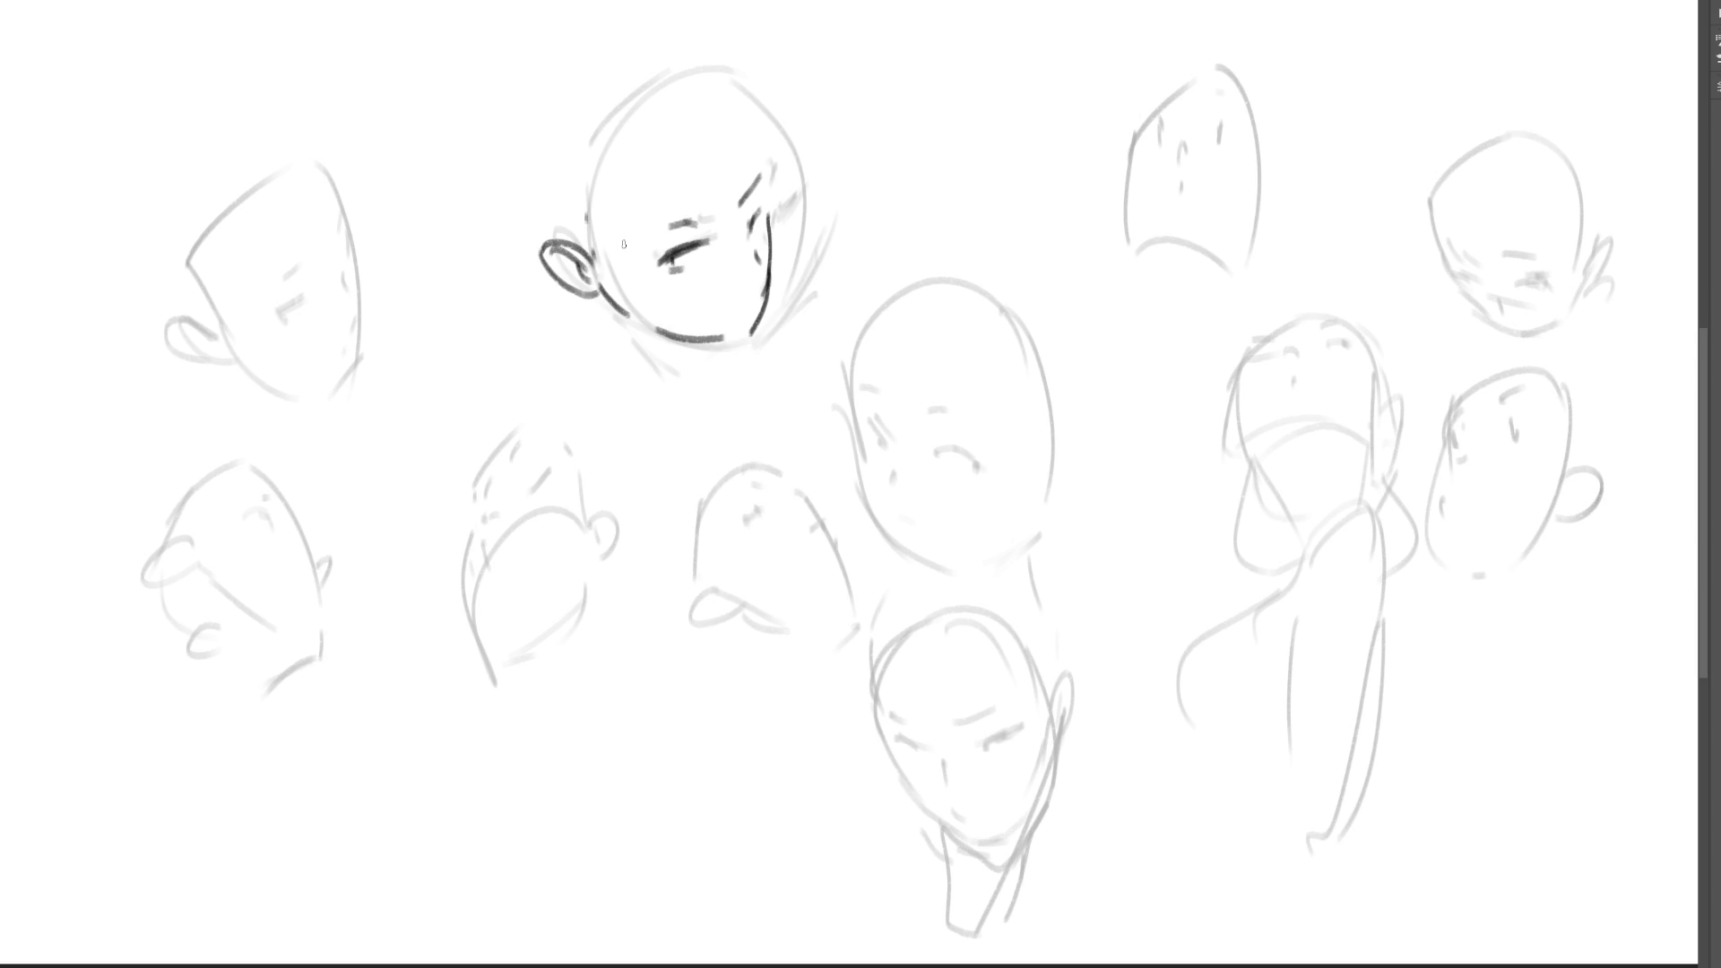
drag(629, 126, 590, 190)
drag(721, 105, 733, 132)
key(ctrl+z)
- Draw a small dark head with eyes, nose, ear, neck and collar above
mouse_move(876, 117)
mouse_down()
mouse_move(888, 97)
mouse_move(952, 93)
mouse_move(897, 135)
mouse_move(939, 124)
mouse_move(926, 201)
mouse_up()
drag(968, 103, 962, 189)
mouse_move(882, 99)
mouse_down()
mouse_move(966, 95)
mouse_move(913, 70)
mouse_move(977, 126)
mouse_move(984, 160)
mouse_up()
key(ctrl+z)
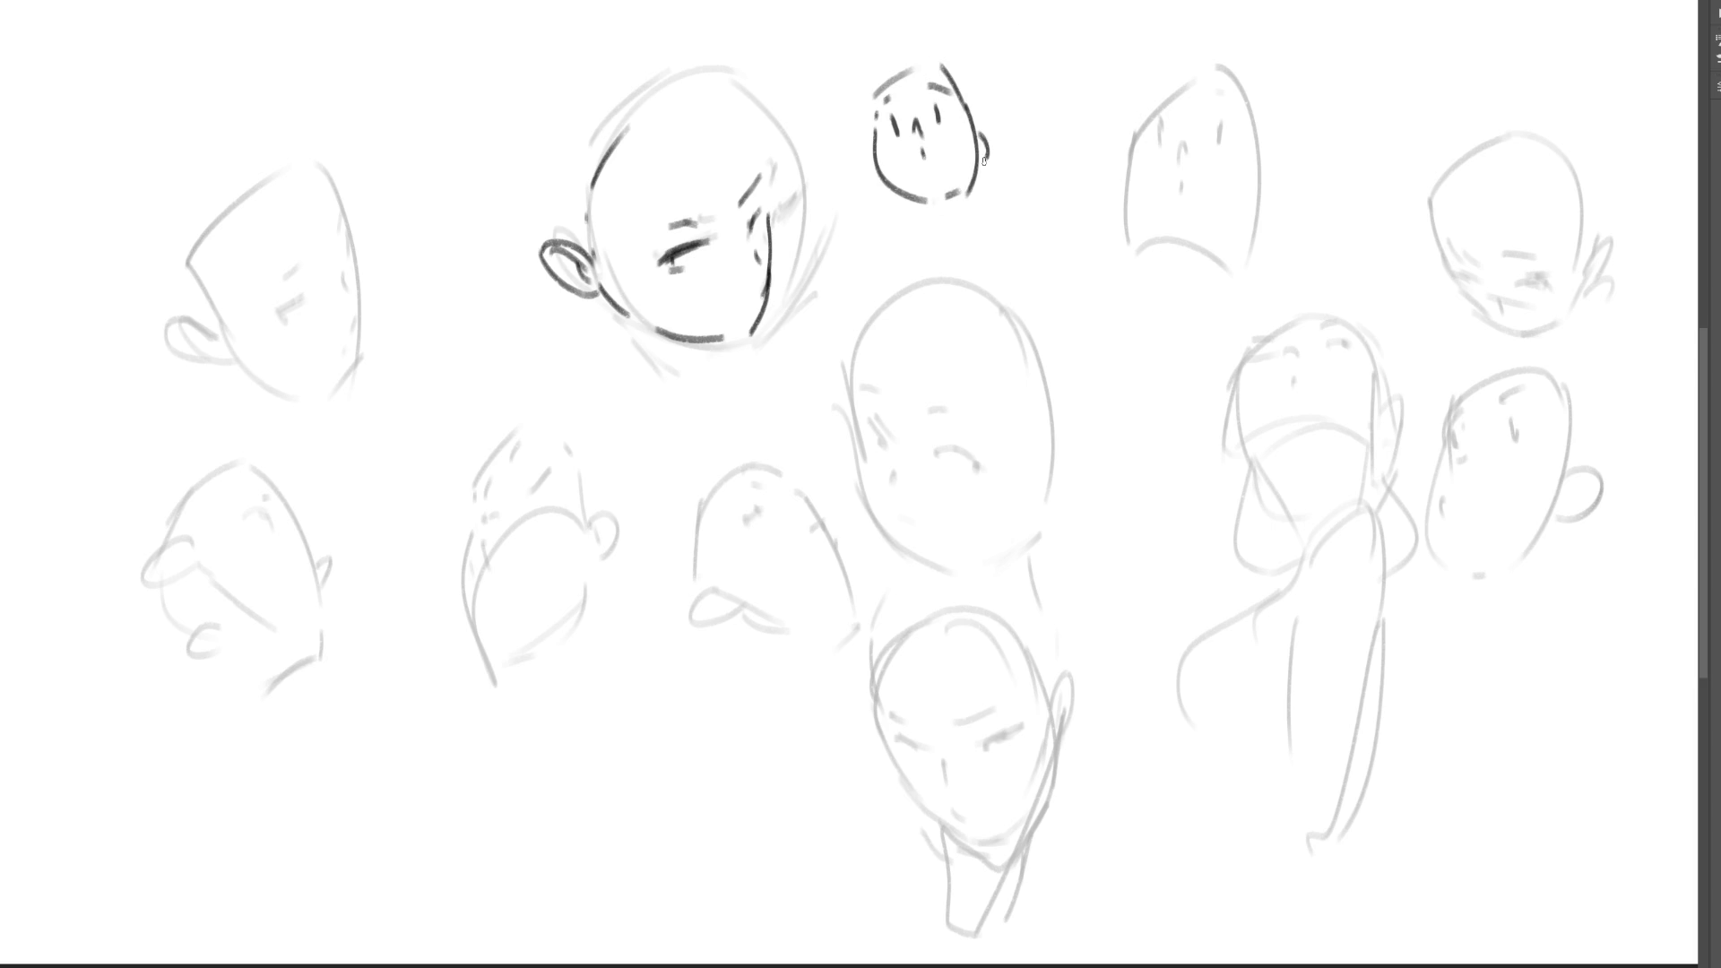
mouse_move(869, 168)
mouse_down()
mouse_move(922, 235)
mouse_move(959, 231)
mouse_move(961, 207)
mouse_up()
mouse_move(962, 208)
mouse_down()
mouse_move(972, 258)
mouse_move(929, 269)
mouse_move(962, 246)
mouse_up()
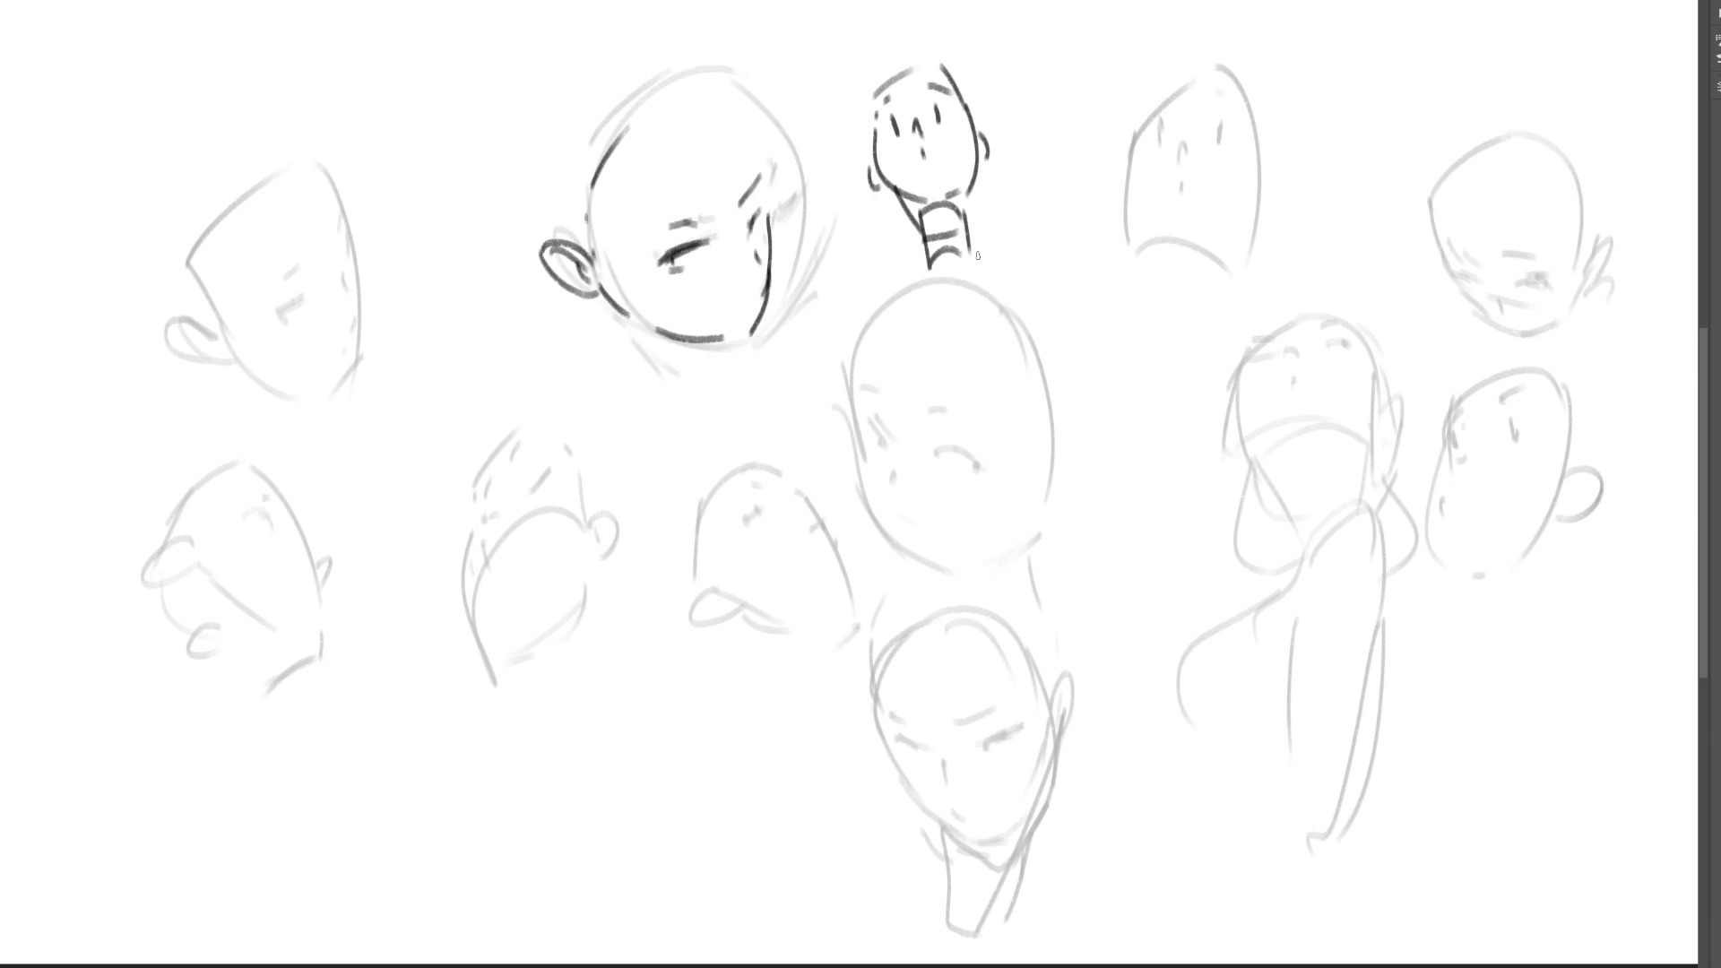
- Ink the top-left head's eyes and side contour in dark lines
drag(304, 260, 285, 281)
mouse_move(335, 198)
mouse_down()
mouse_move(352, 337)
mouse_move(283, 320)
mouse_up()
mouse_move(346, 257)
mouse_down()
mouse_move(359, 371)
mouse_move(334, 405)
mouse_up()
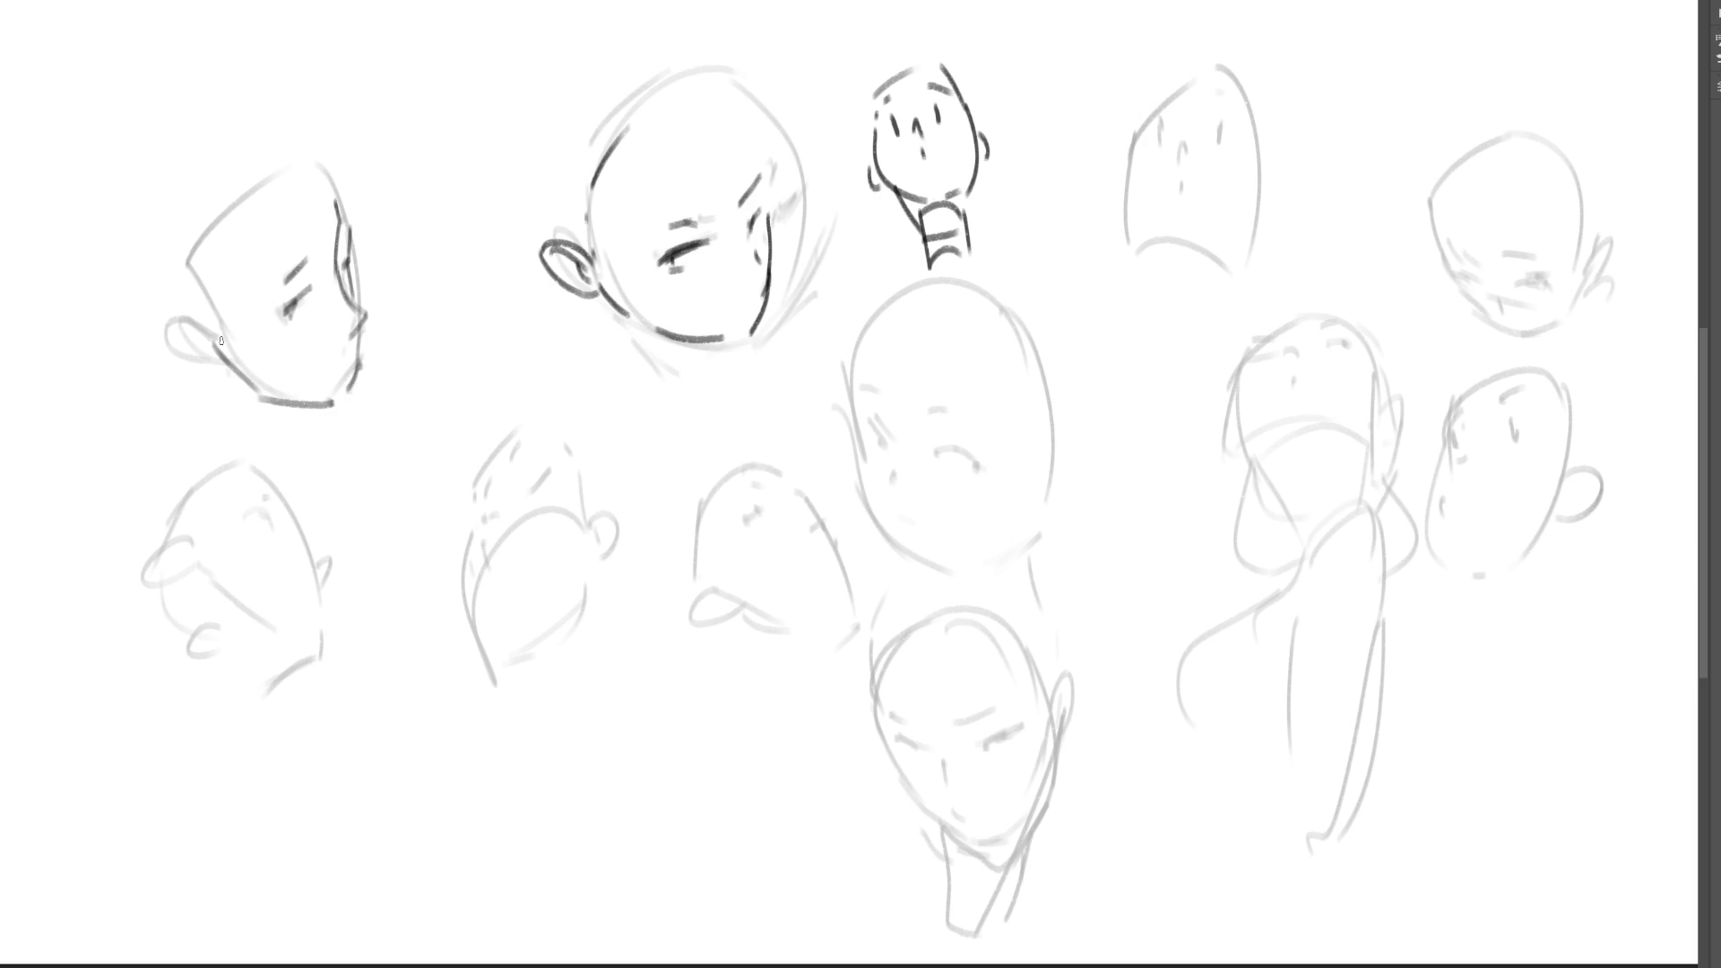